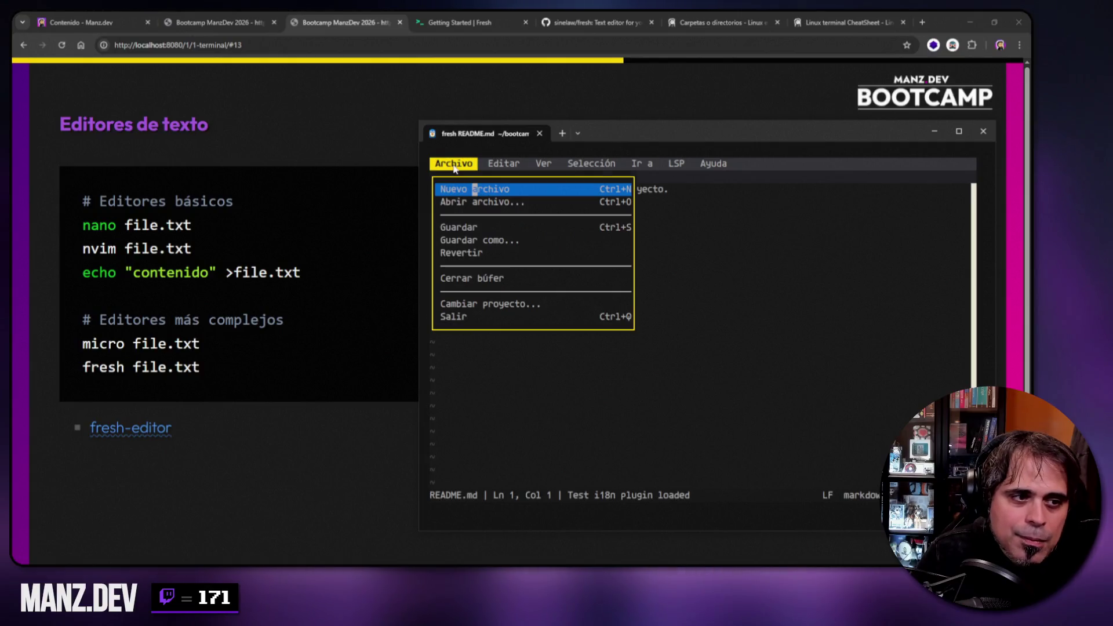
# - Look through the fresh editor's Archivo, Editar, Ver, Selección and Ir a menus without choosing anything
pyautogui.click(503, 164)
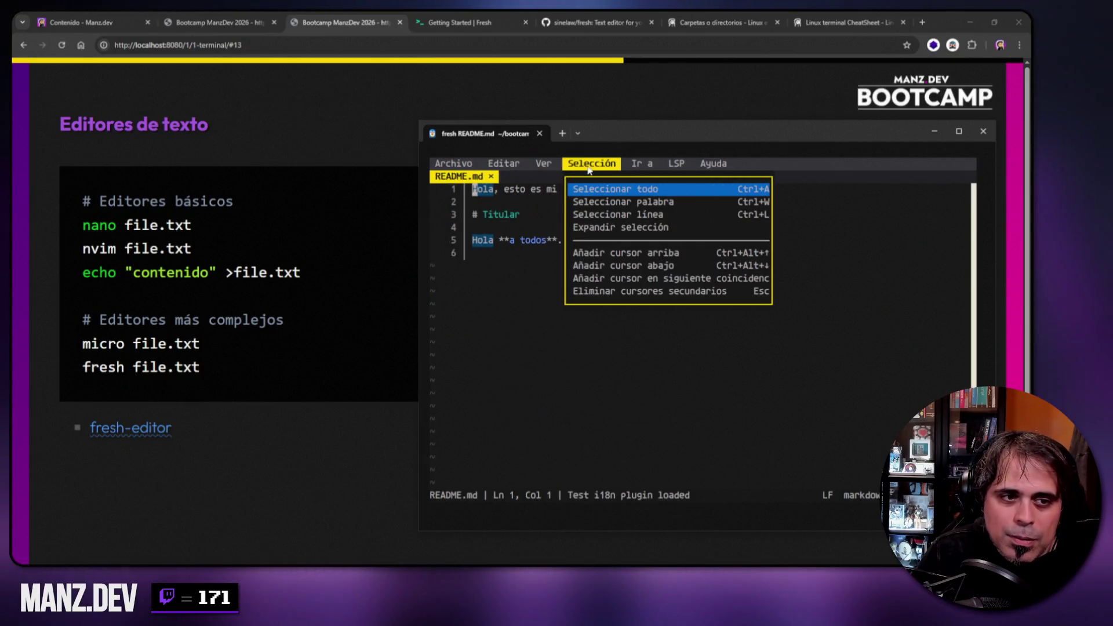
pyautogui.moveTo(699, 168)
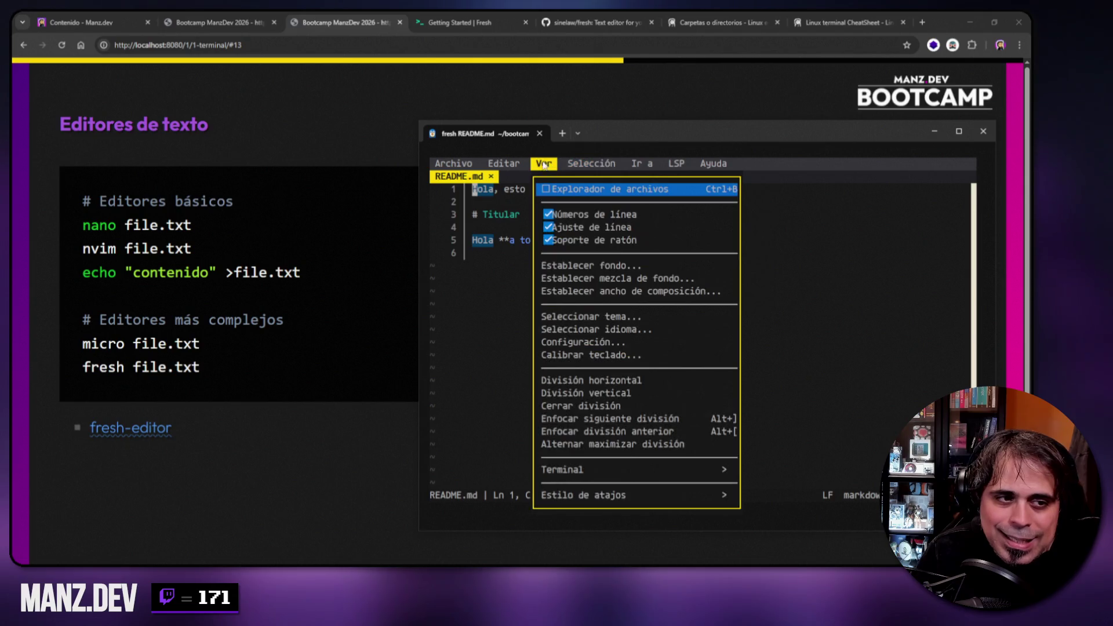
pyautogui.click(499, 169)
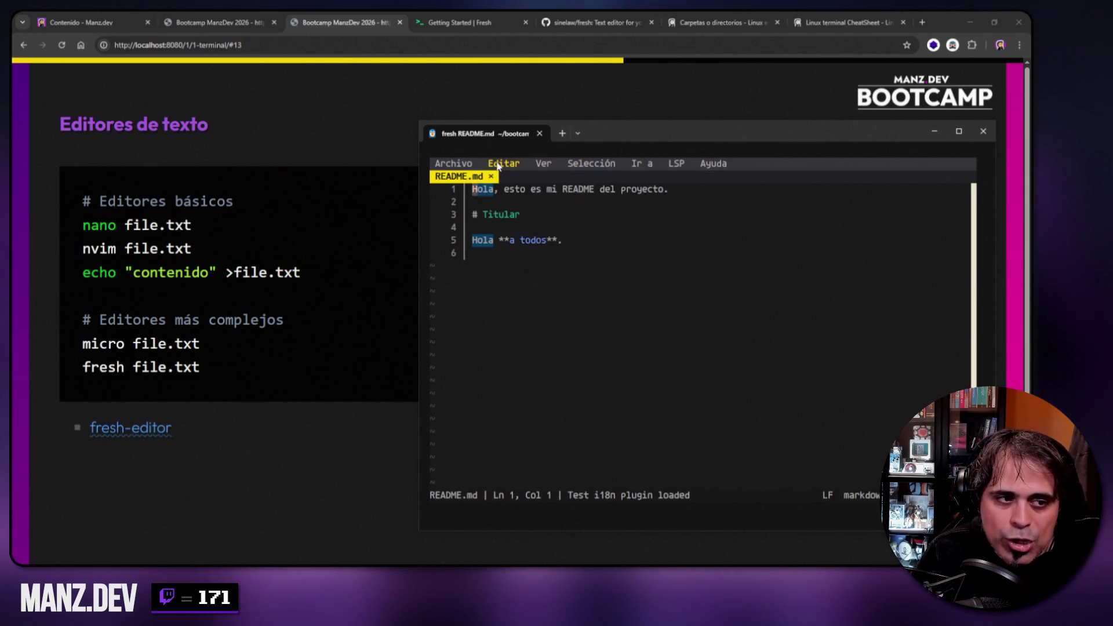
pyautogui.click(466, 166)
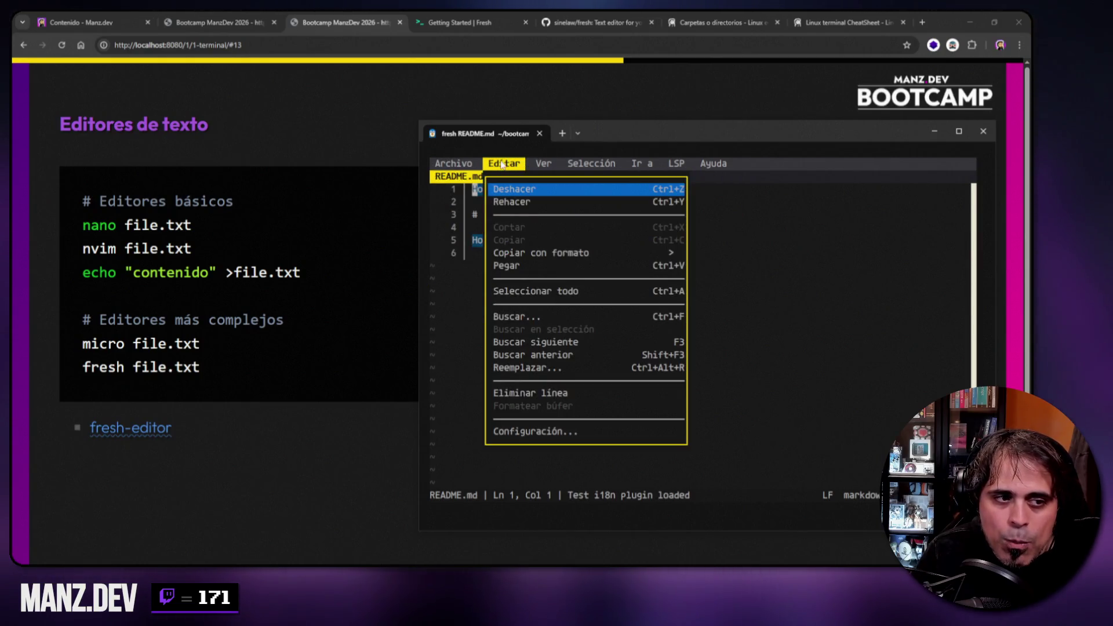
pyautogui.moveTo(543, 166)
pyautogui.moveTo(621, 168)
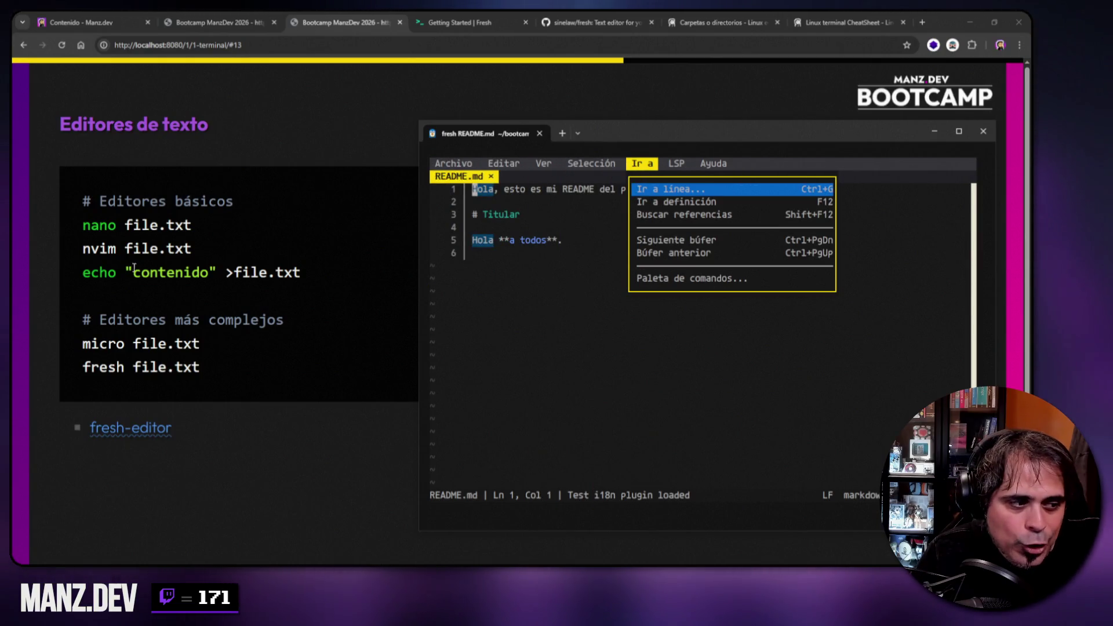
pyautogui.moveTo(453, 165)
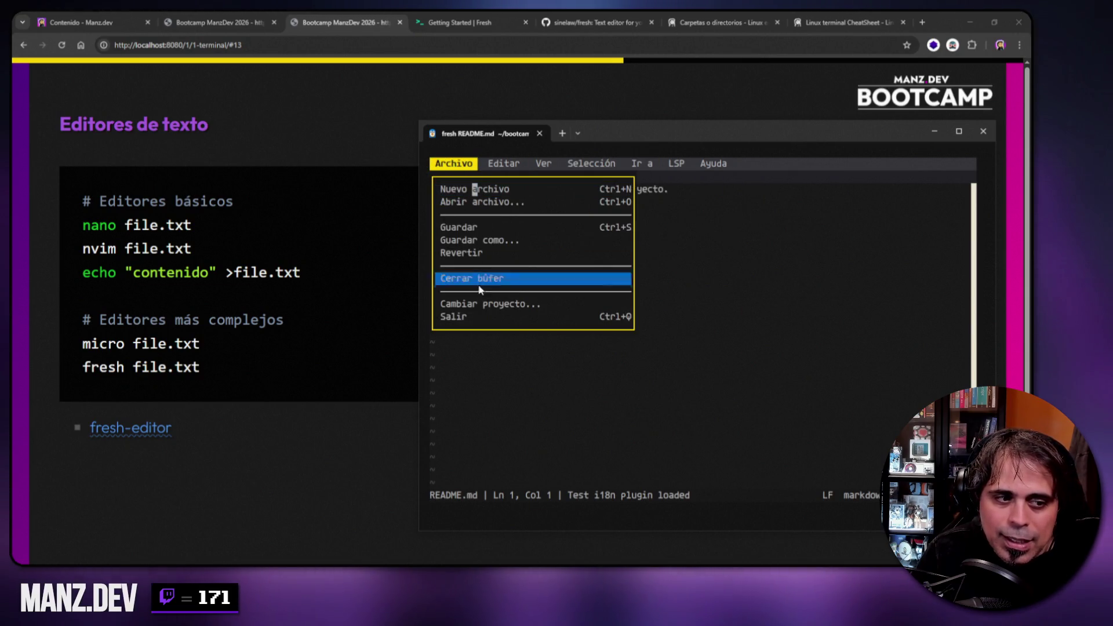
pyautogui.click(798, 260)
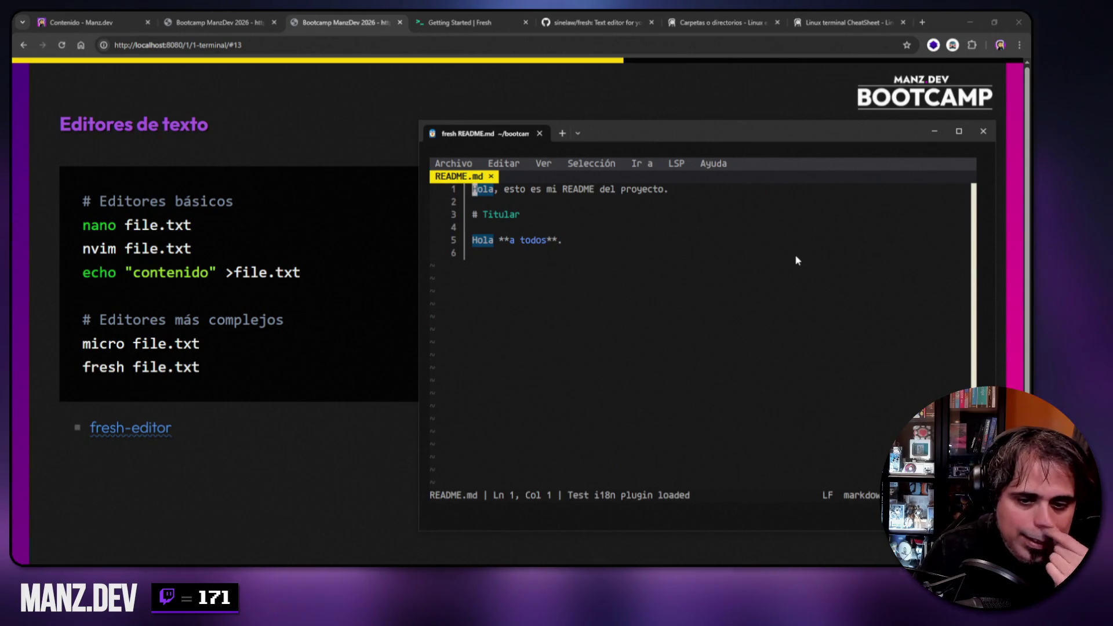
# - Quit fresh via Archivo > Salir, run clear, and minimize the terminal
pyautogui.click(453, 164)
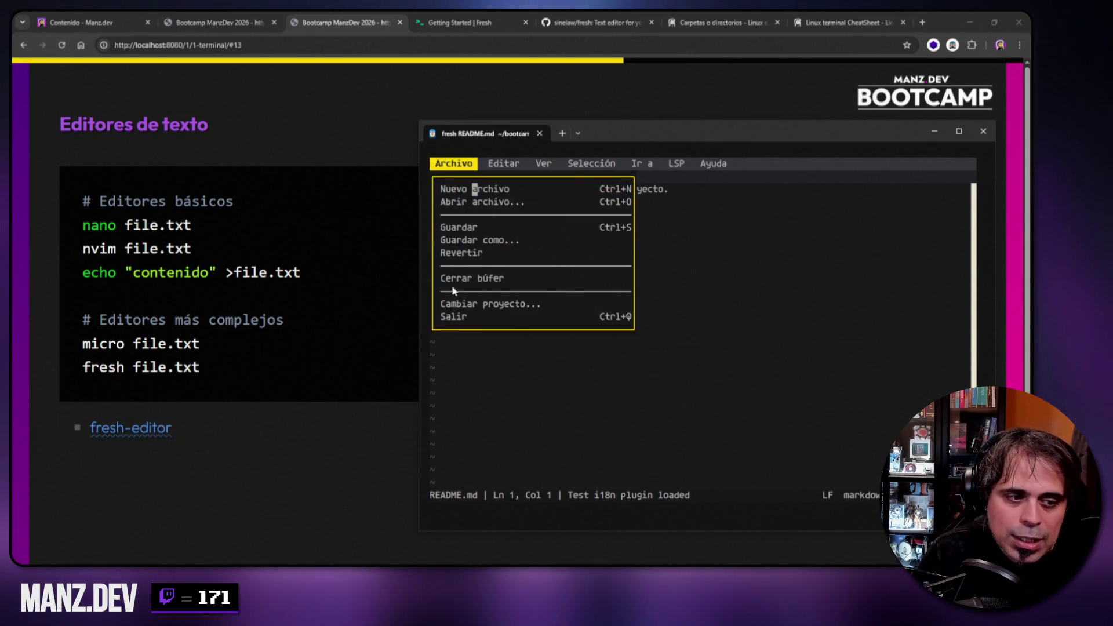
pyautogui.click(454, 317)
pyautogui.write('clear')
pyautogui.press('Return')
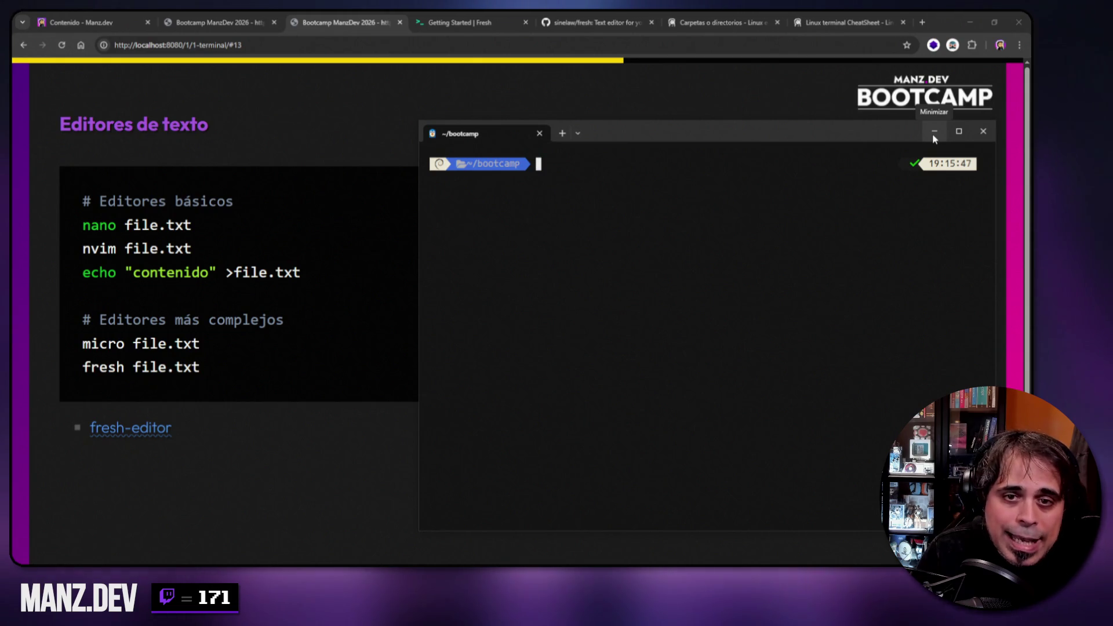
pyautogui.click(934, 135)
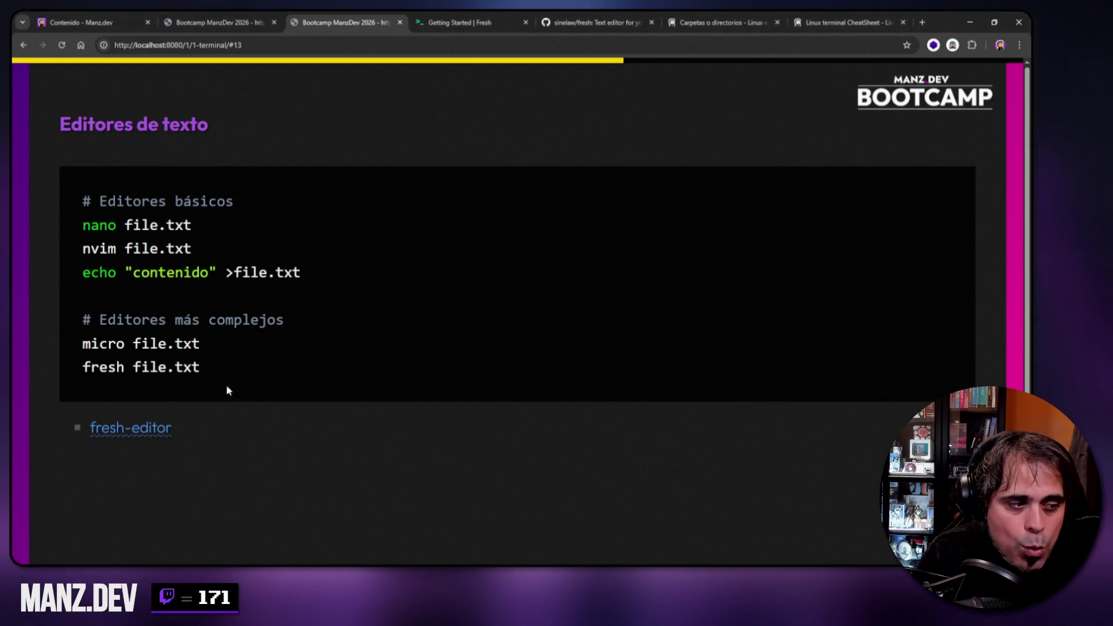
# - Bring the terminal cheatsheet PDF forward and select 'chr' in its Editors section
pyautogui.hotkey('alt', 'Tab')
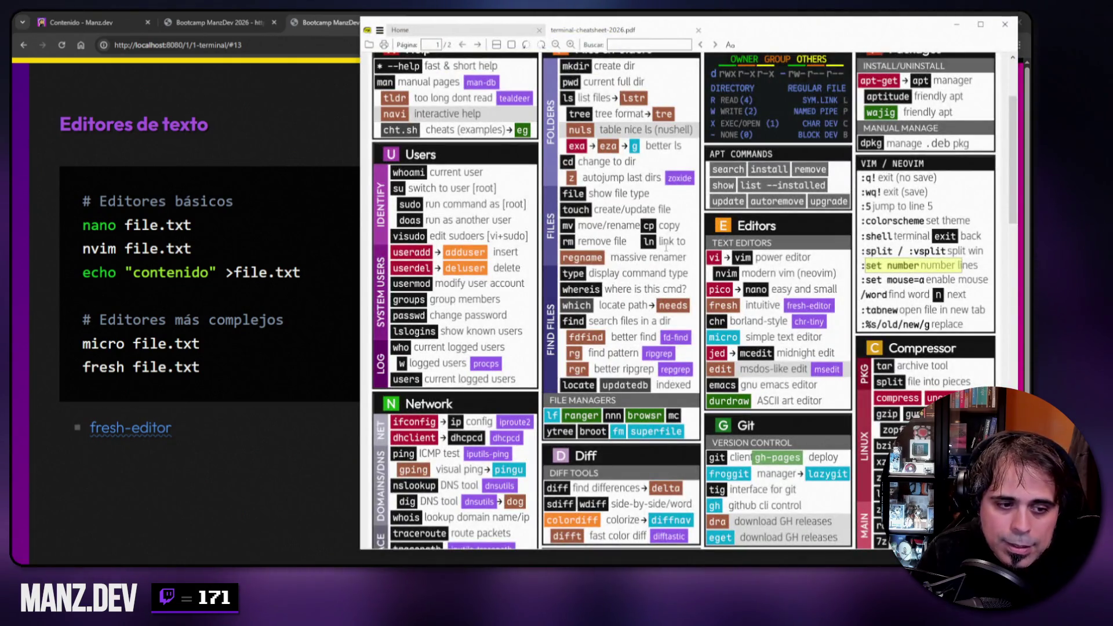
pyautogui.scroll(-1, 666, 247)
pyautogui.scroll(2, 665, 247)
pyautogui.scroll(-1, 770, 235)
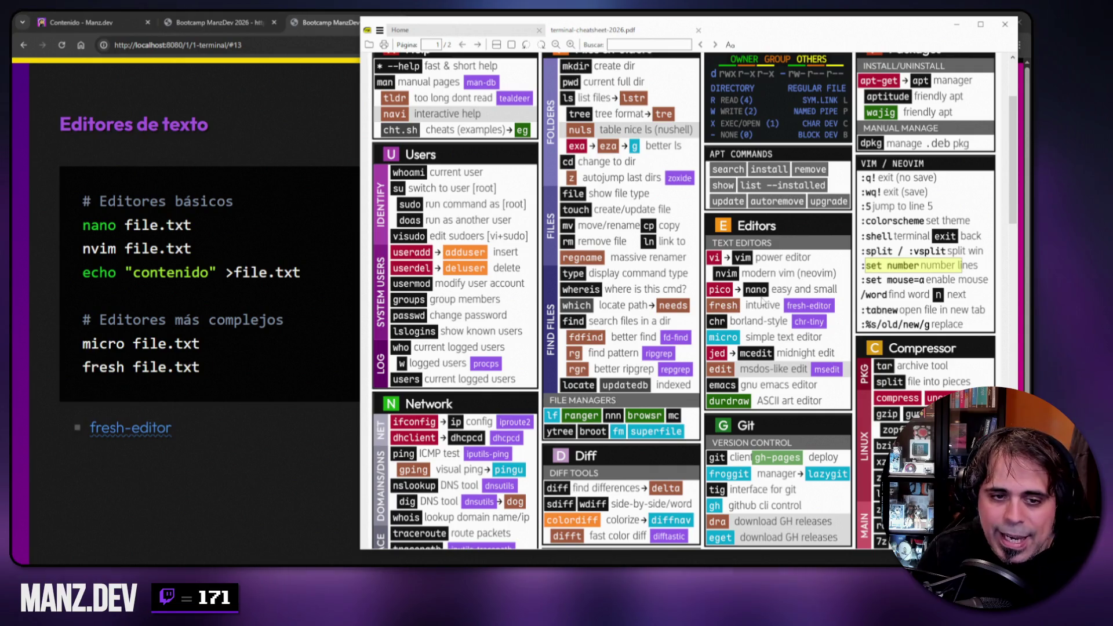
pyautogui.moveTo(711, 321); pyautogui.dragTo(725, 321)
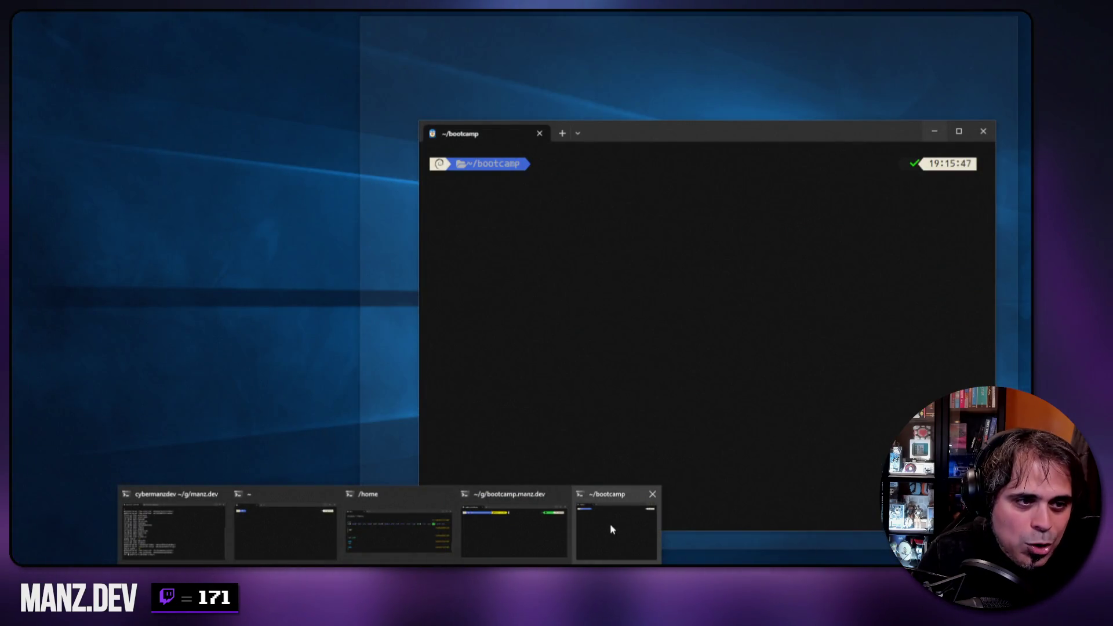
# - Restore the terminal and open README.md in chr with 'chr README.md'
pyautogui.click(609, 523)
pyautogui.write('chr')
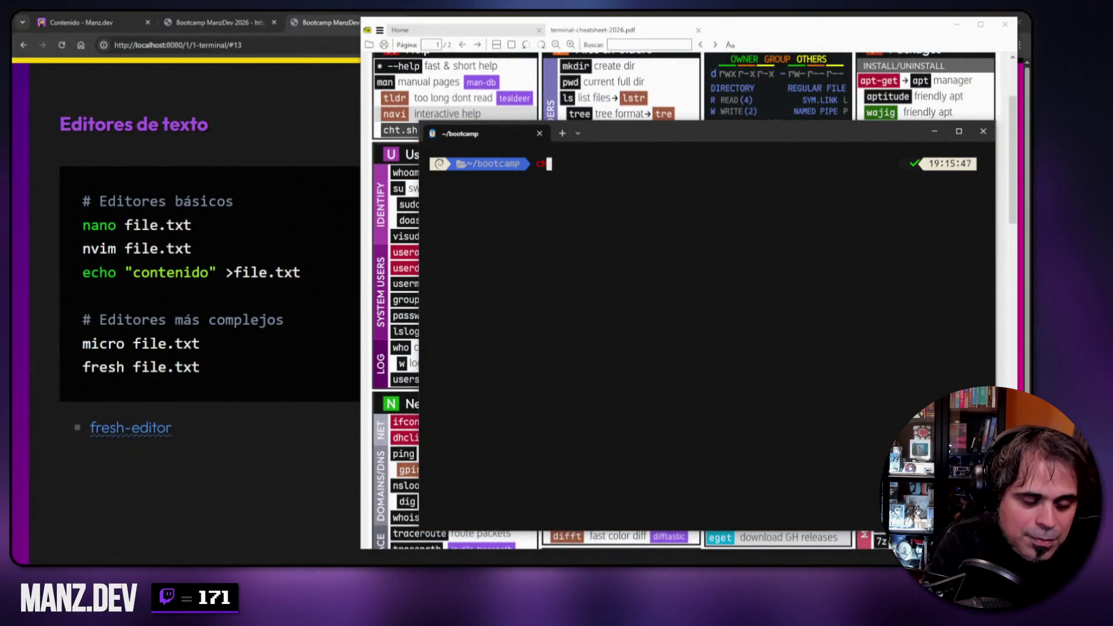
pyautogui.write(' R')
pyautogui.press('Tab')
pyautogui.press('Return')
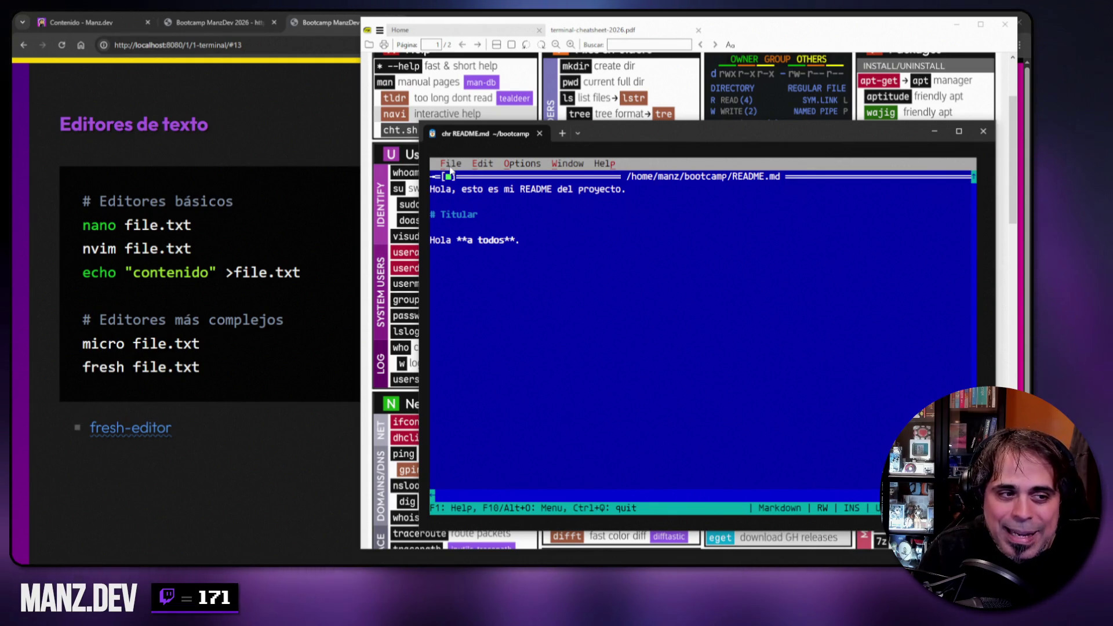
# - Browse chr's File, Edit and Options menus with F10, then close them
pyautogui.press('F10')
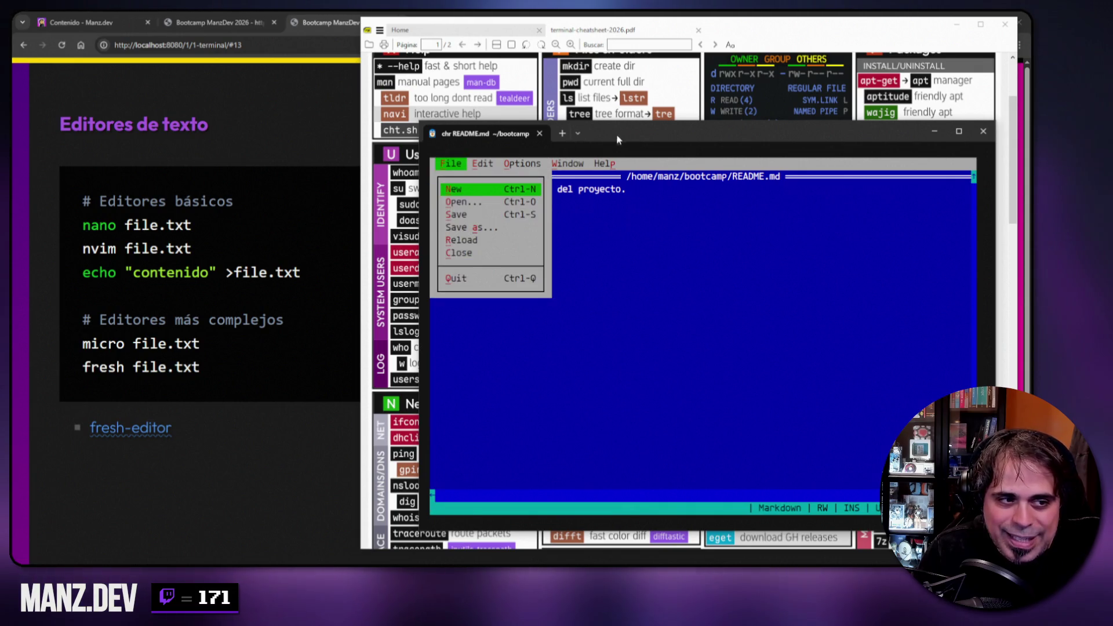
pyautogui.press('Right')
pyautogui.press('Right')
pyautogui.press('Right')
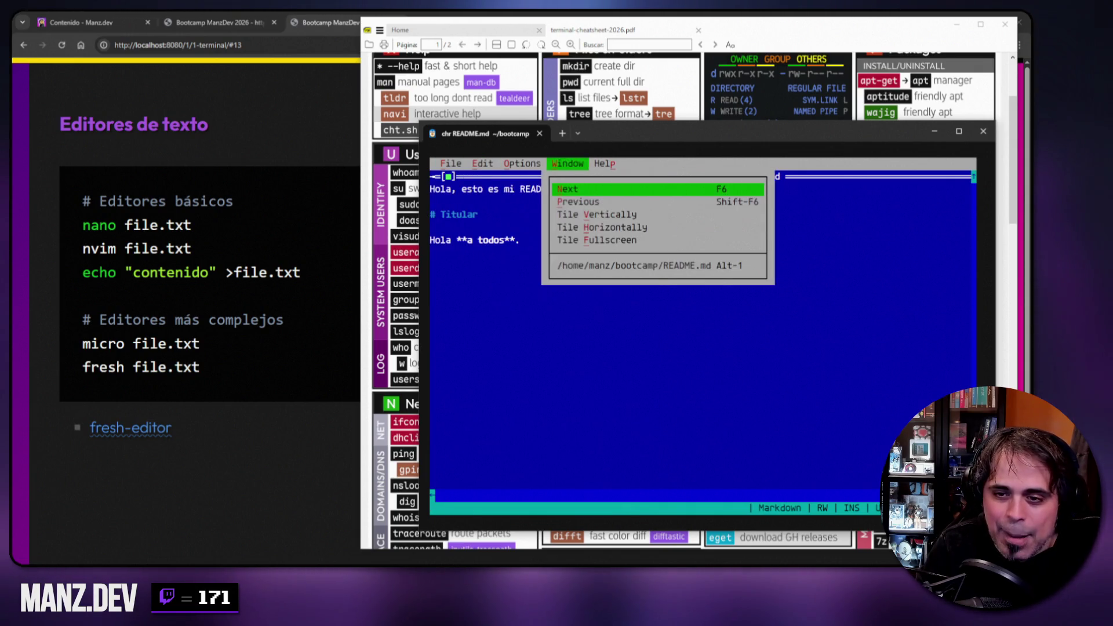
pyautogui.press('Right')
pyautogui.press('Right')
pyautogui.press('Escape')
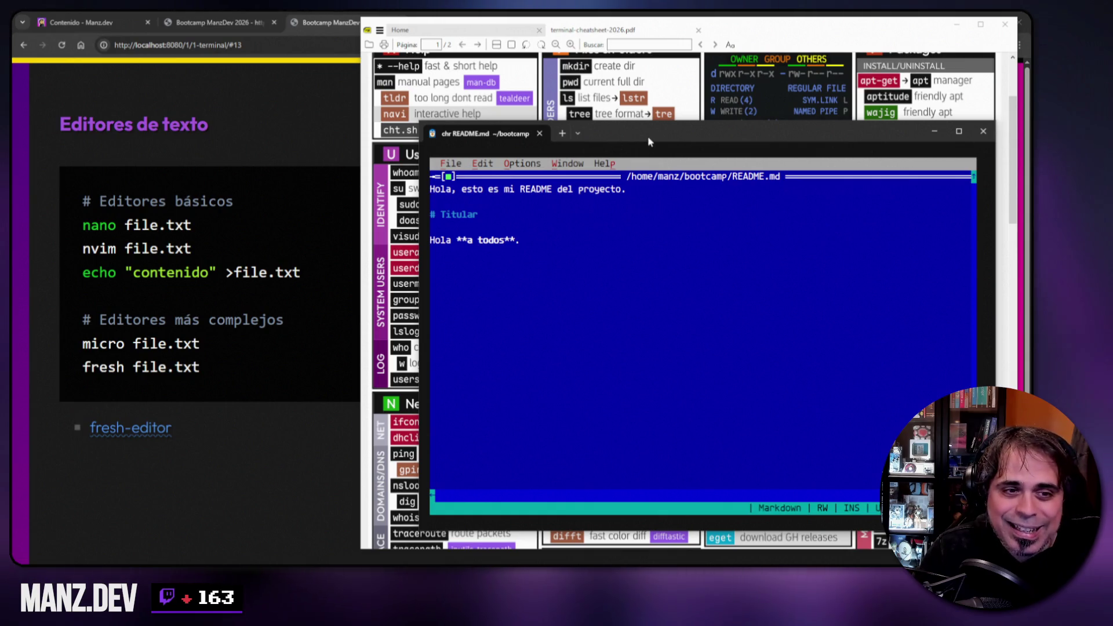
# - Quit chr via File > Quit and clear the terminal
pyautogui.hotkey('alt', 'f')
pyautogui.press('Up')
pyautogui.press('Return')
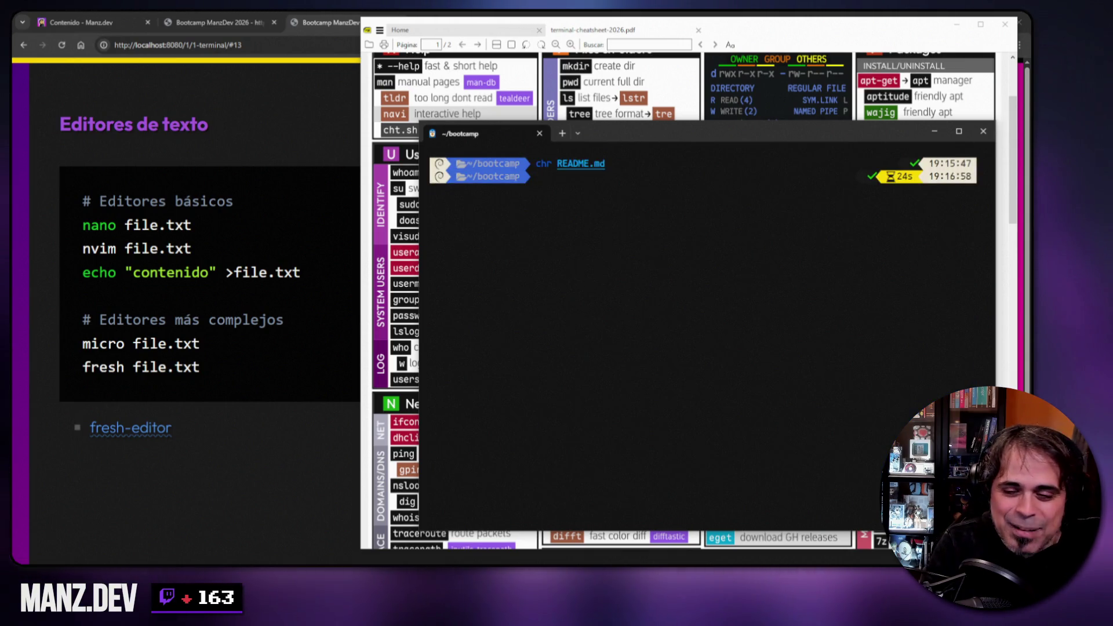
pyautogui.write('clear')
pyautogui.press('Return')
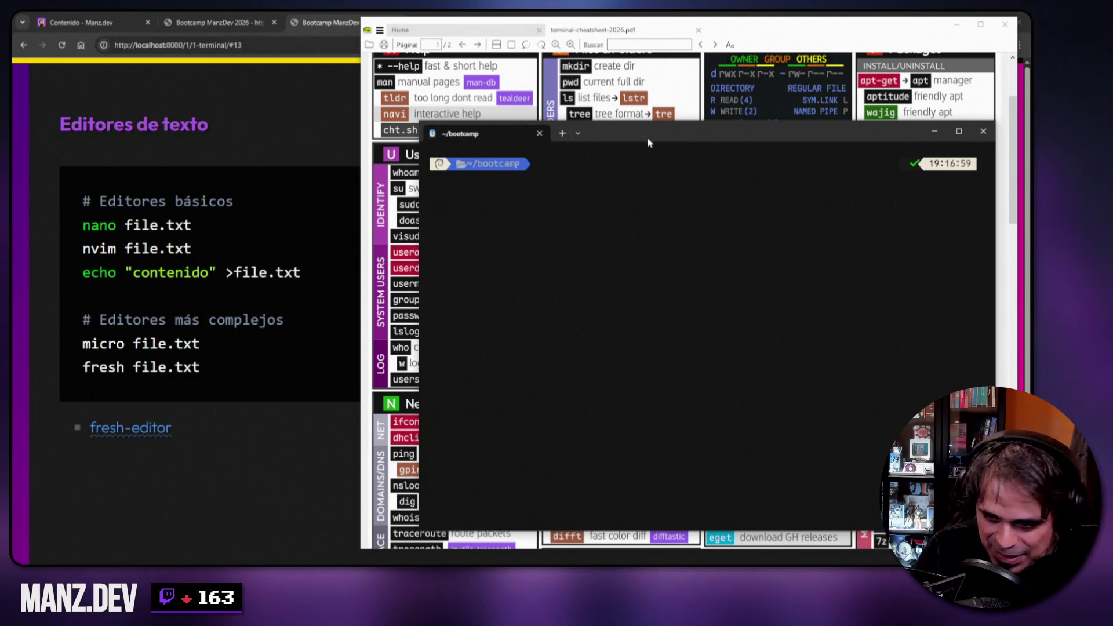
# - Show the cheatsheet, select mcedit and 'edit' in its Editors list, then restore the terminal
pyautogui.click(933, 131)
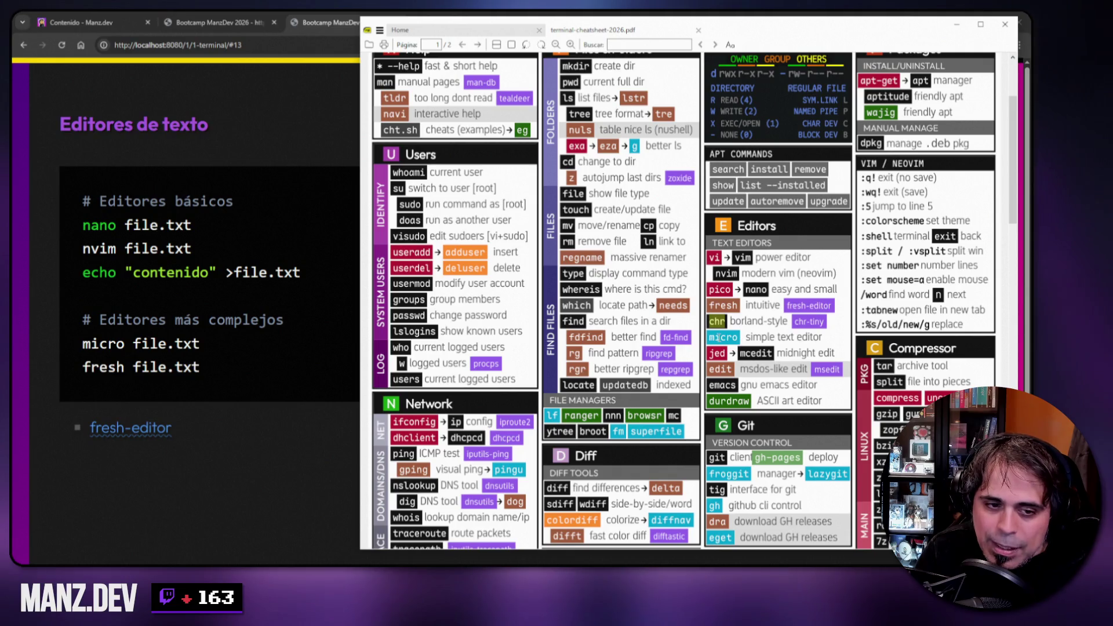
pyautogui.moveTo(741, 353); pyautogui.dragTo(768, 355)
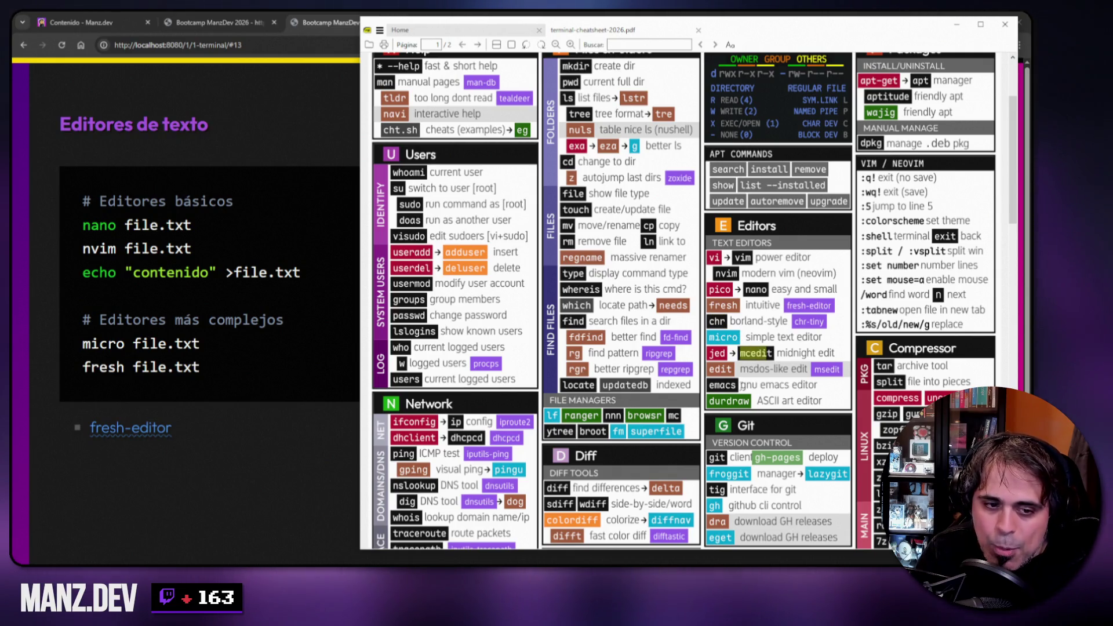
pyautogui.doubleClick(718, 369)
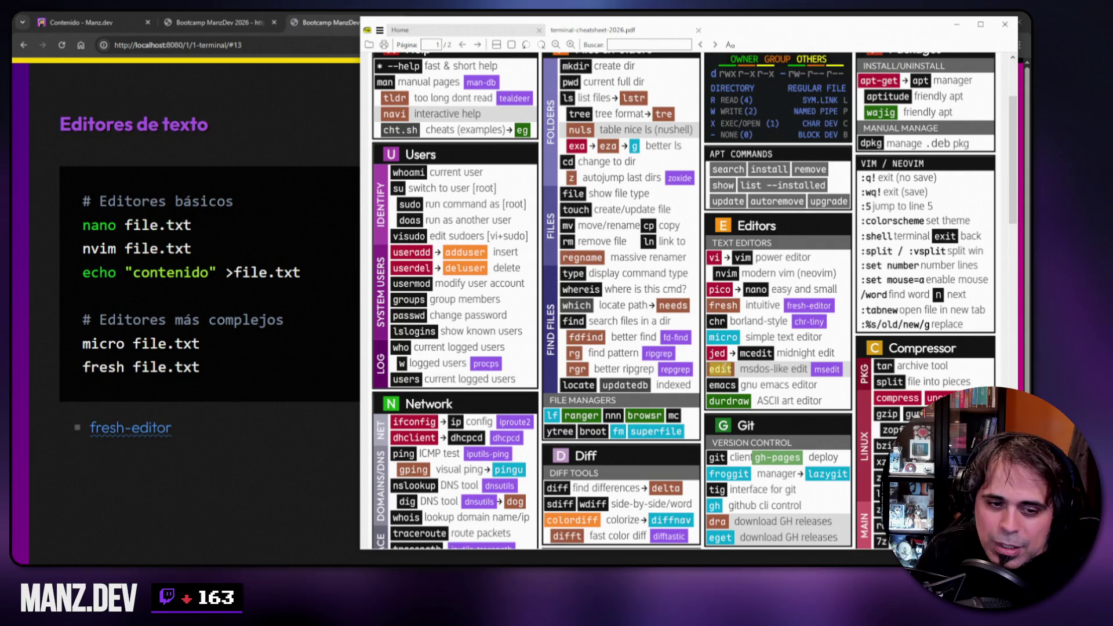
pyautogui.hotkey('ctrl', 'alt', 't')
# - Open README.md in Microsoft Edit and browse its Archivo, Editar and Ver menus
pyautogui.write('ed')
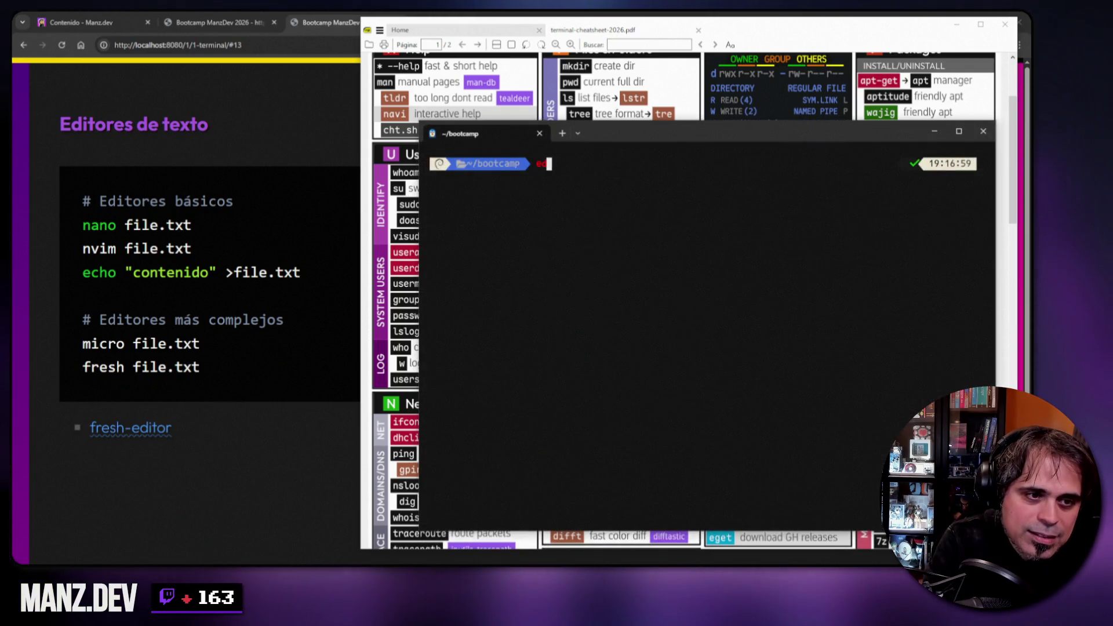
pyautogui.write('it README.md')
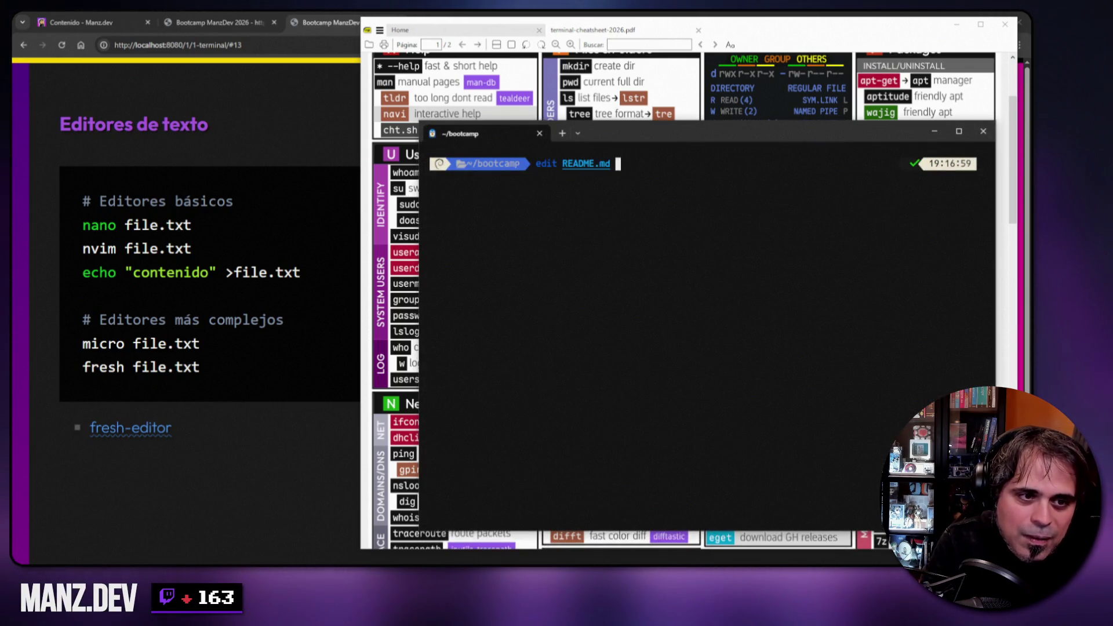
pyautogui.press('Return')
pyautogui.click(464, 165)
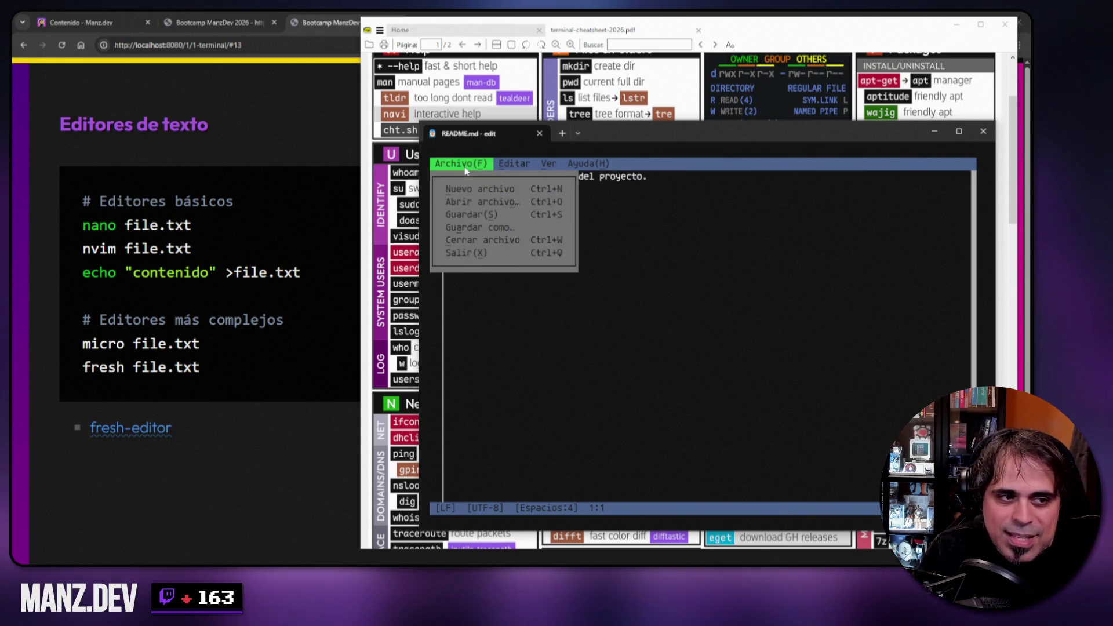
pyautogui.click(518, 166)
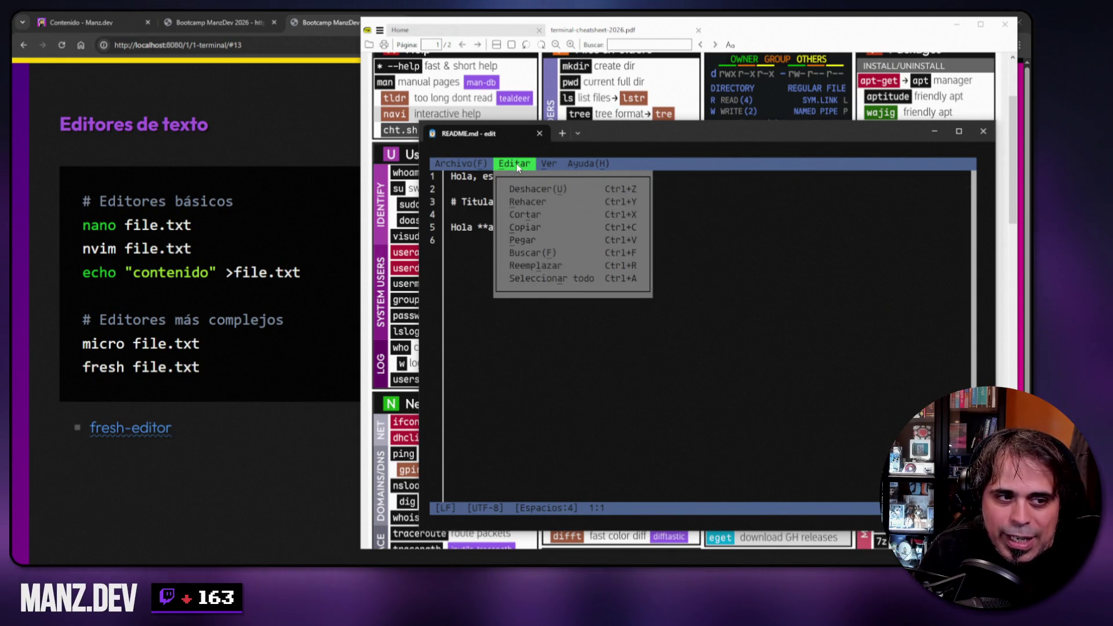
pyautogui.click(547, 164)
# - Quit Edit via Archivo > Salir, hide the terminal, then bring it back
pyautogui.click(473, 164)
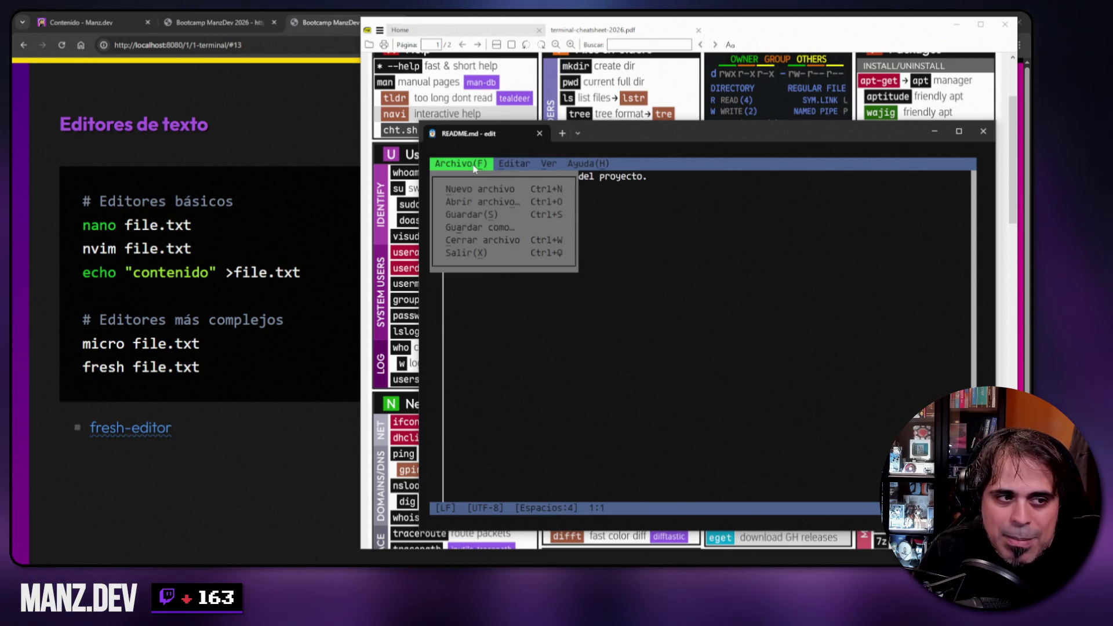
pyautogui.click(462, 256)
pyautogui.click(934, 131)
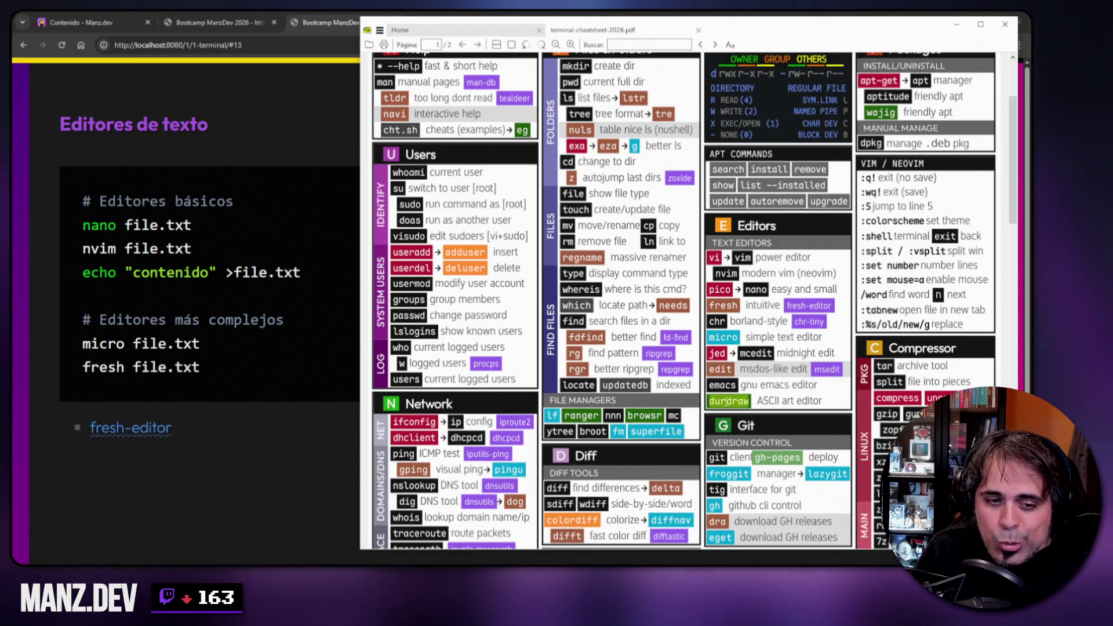
pyautogui.hotkey('alt', 'Tab')
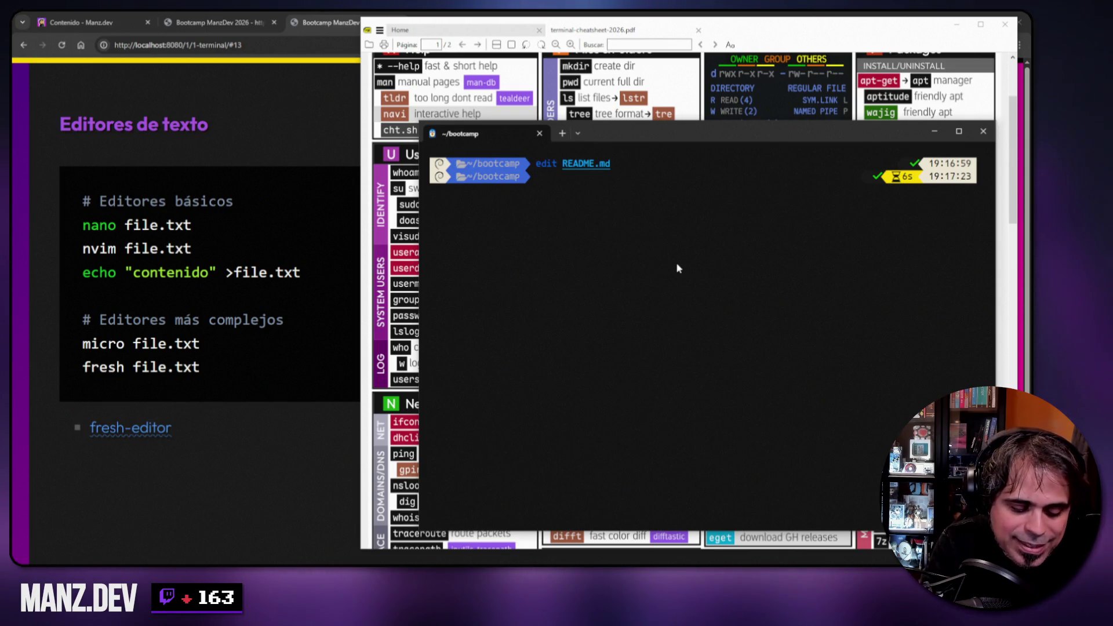
# - Try Tab-completing 'durdr', discard the unfinished command, and clear the terminal
pyautogui.write('durdraw')
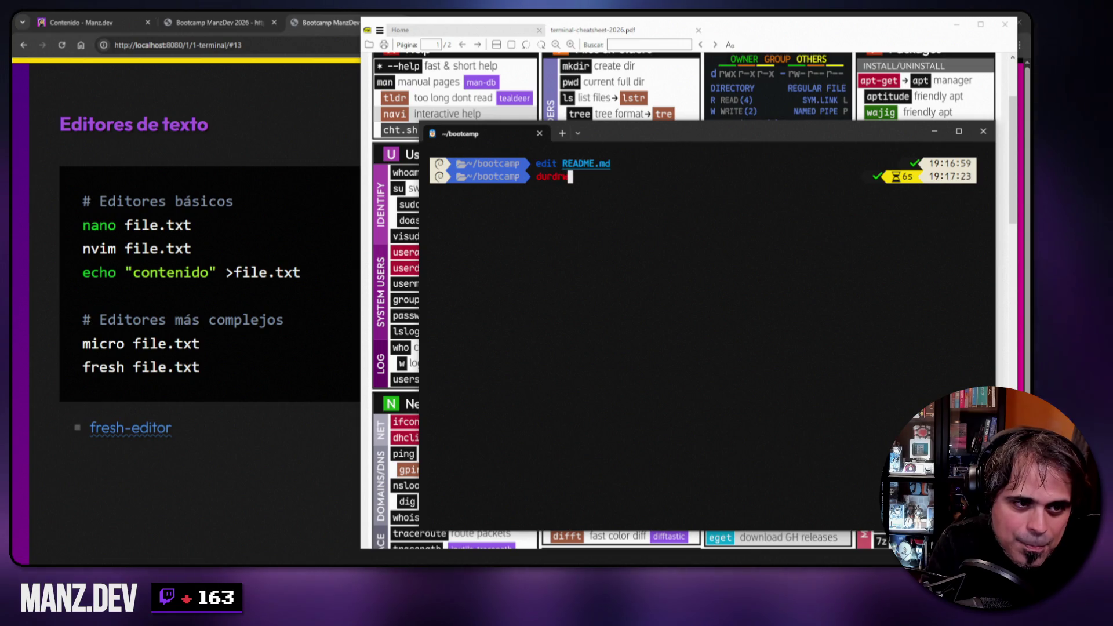
pyautogui.press('BackSpace')
pyautogui.press('BackSpace')
pyautogui.press('BackSpace')
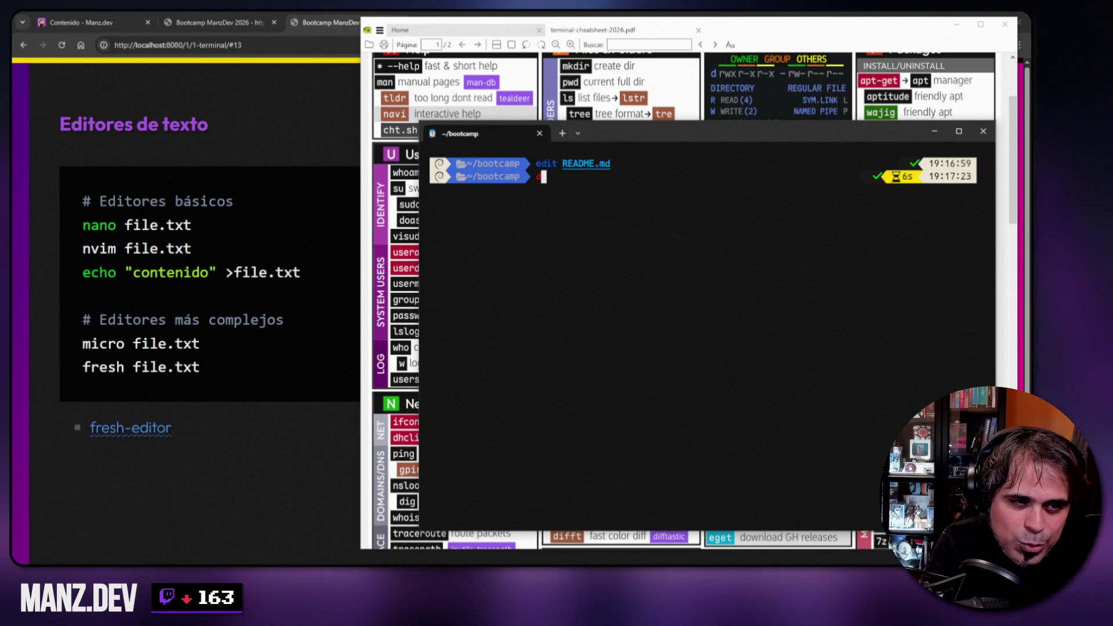
pyautogui.write('urdr')
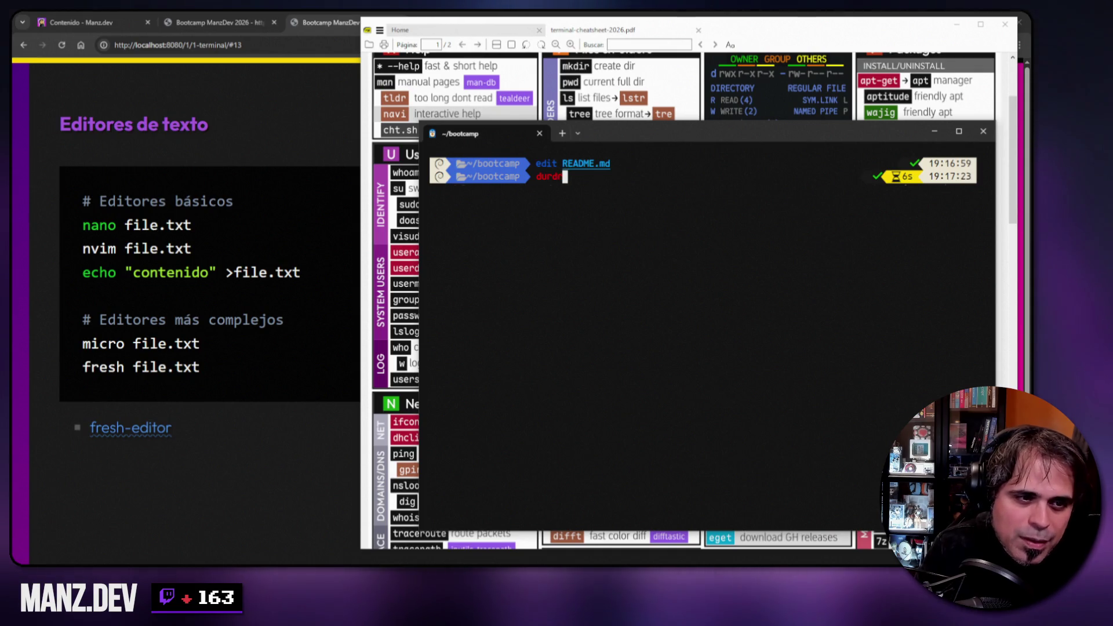
pyautogui.press('Tab')
pyautogui.press('Escape')
pyautogui.write('clear')
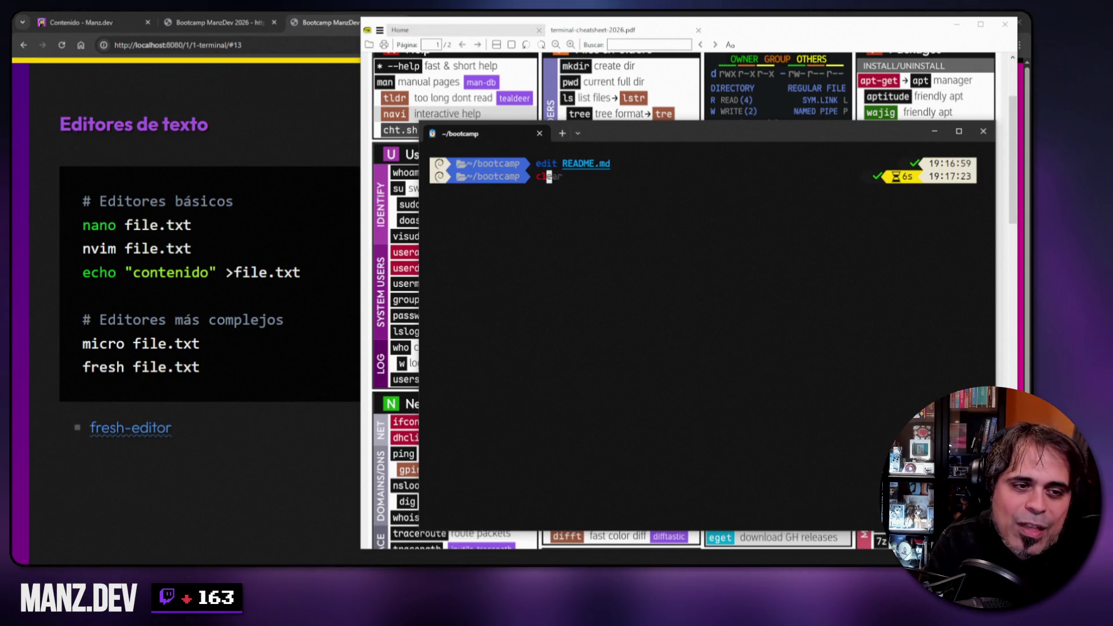
pyautogui.press('Return')
# - Hide the terminal, close the cheatsheet, and advance the slides to 'Visual Studio Code'
pyautogui.click(933, 131)
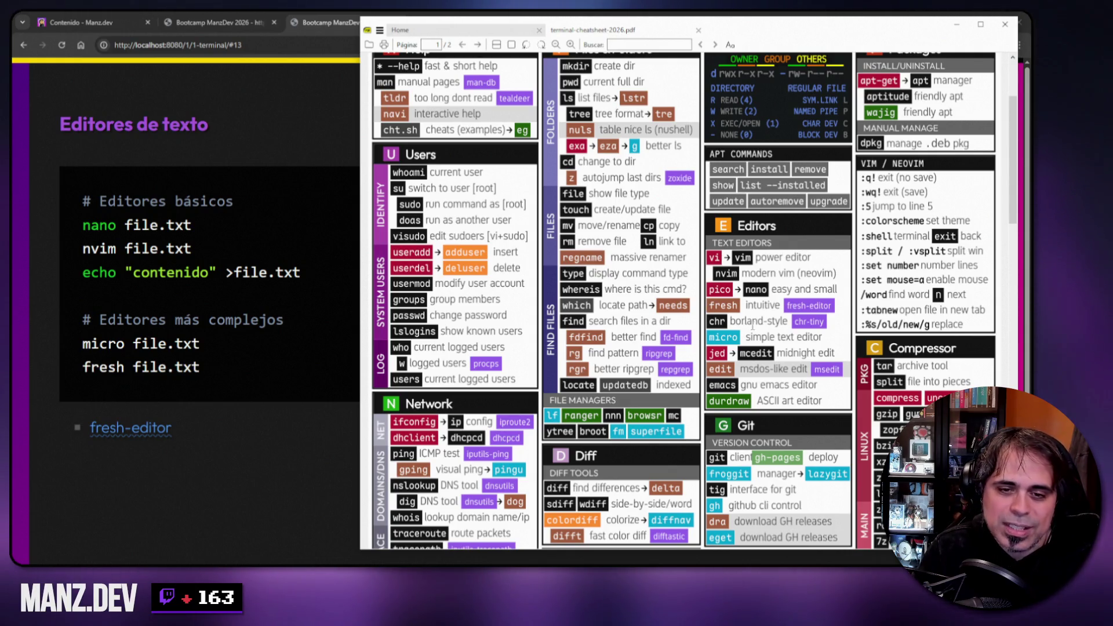
pyautogui.hotkey('alt', 'F4')
pyautogui.press('Right')
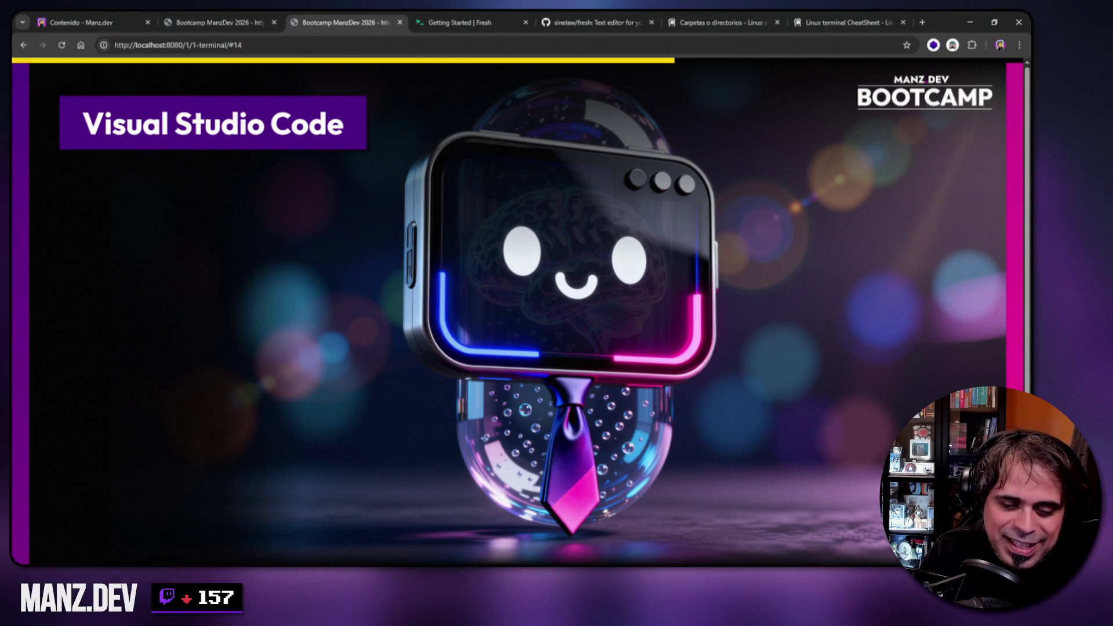
pyautogui.hotkey('alt', 'Tab')
pyautogui.scroll(-6, 912, 353)
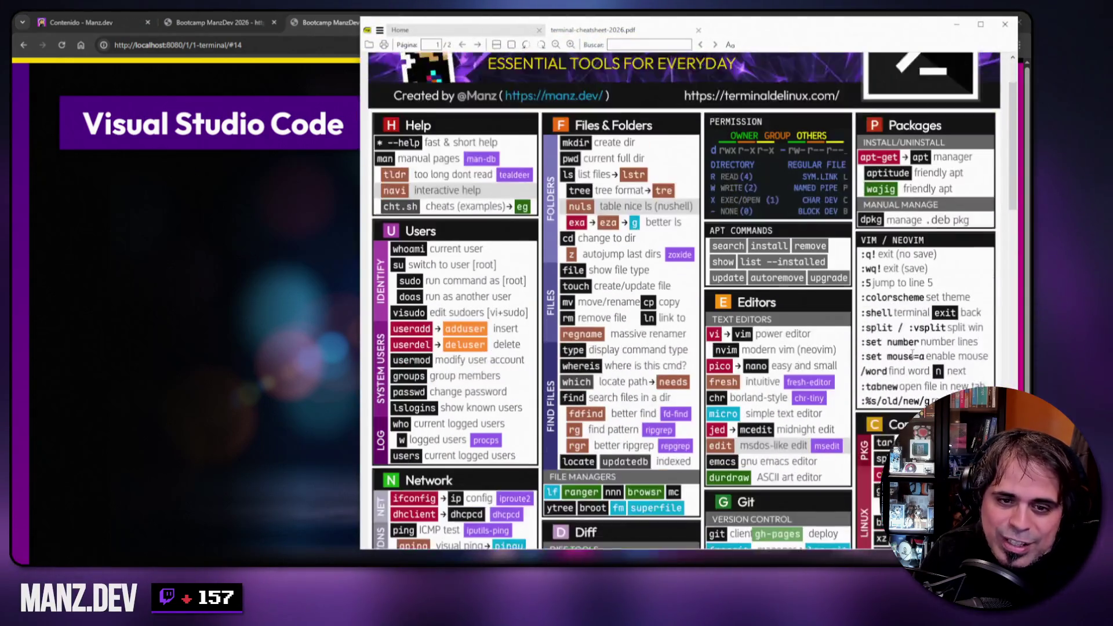
pyautogui.scroll(-4, 913, 354)
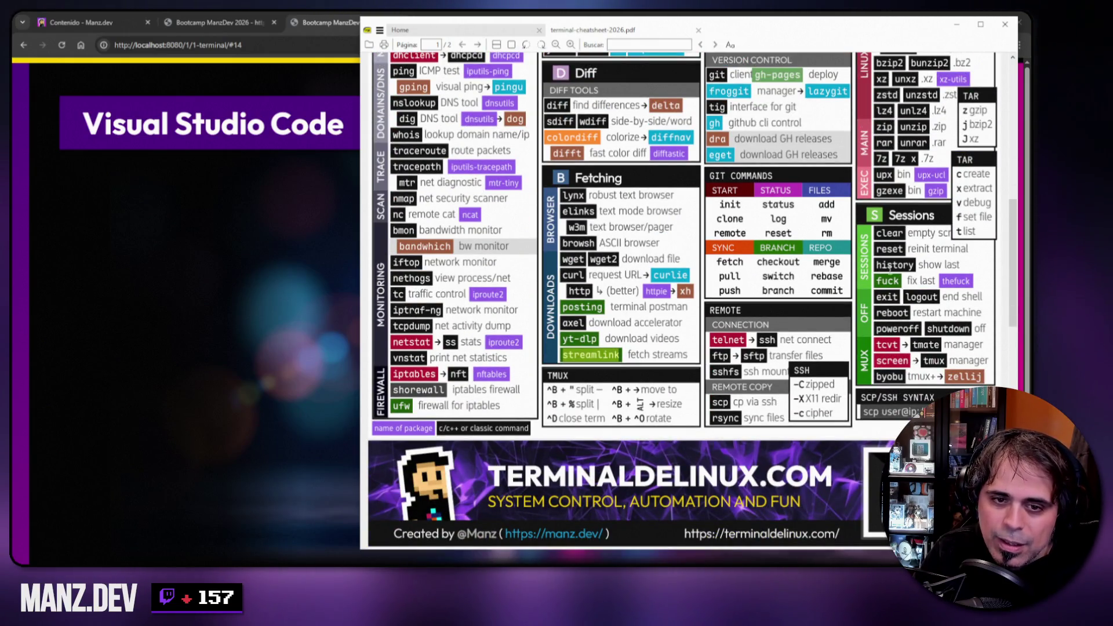
pyautogui.moveTo(926, 361); pyautogui.dragTo(946, 360)
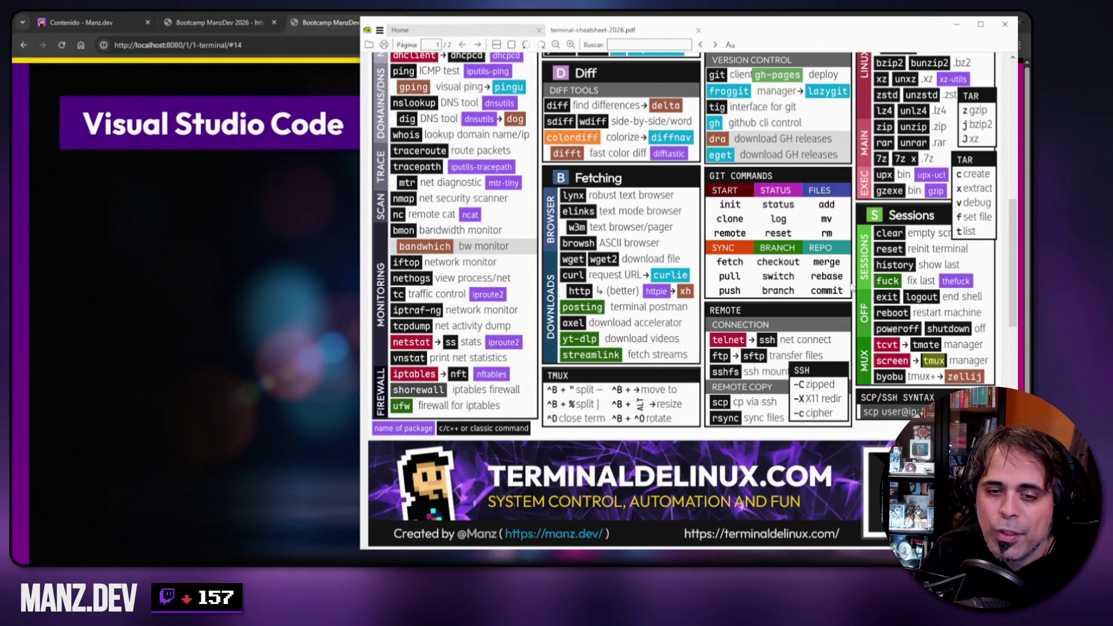
pyautogui.click(957, 24)
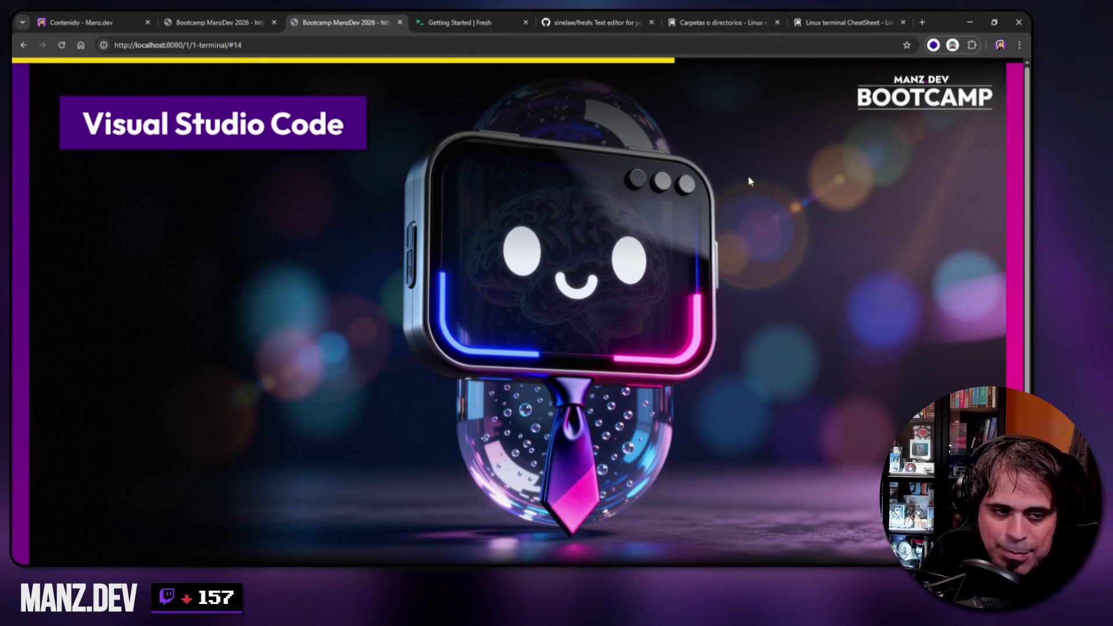
pyautogui.press('Right')
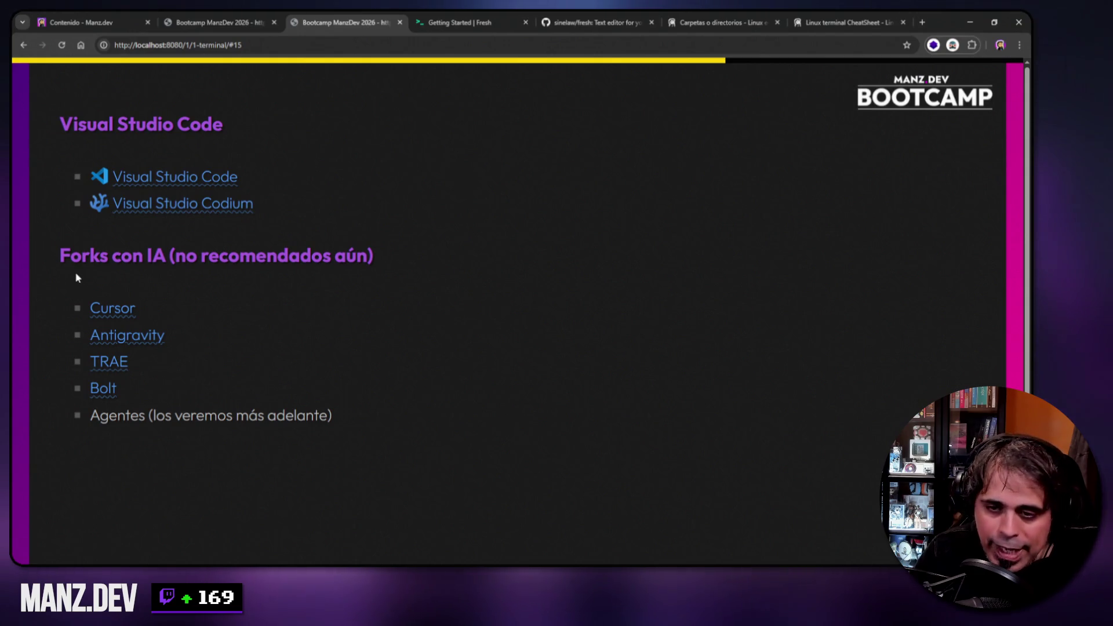
# - Highlight the 'no recomendados aún' warning on the AI forks slide, deselect it, and advance to slide 16
pyautogui.moveTo(175, 255); pyautogui.dragTo(368, 256)
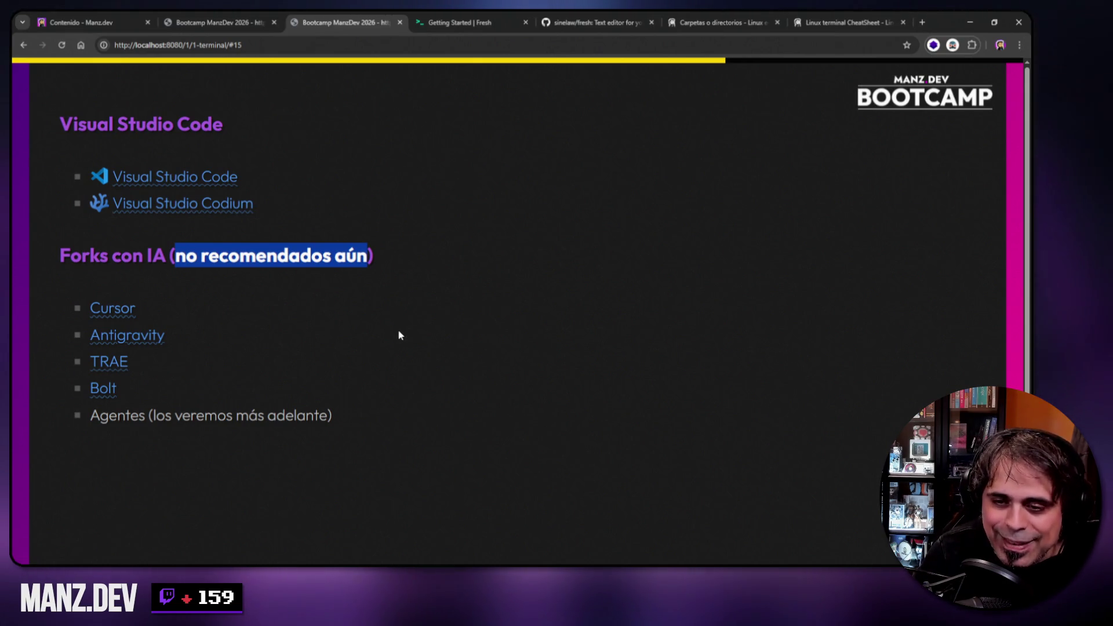
pyautogui.click(470, 318)
pyautogui.press('Right')
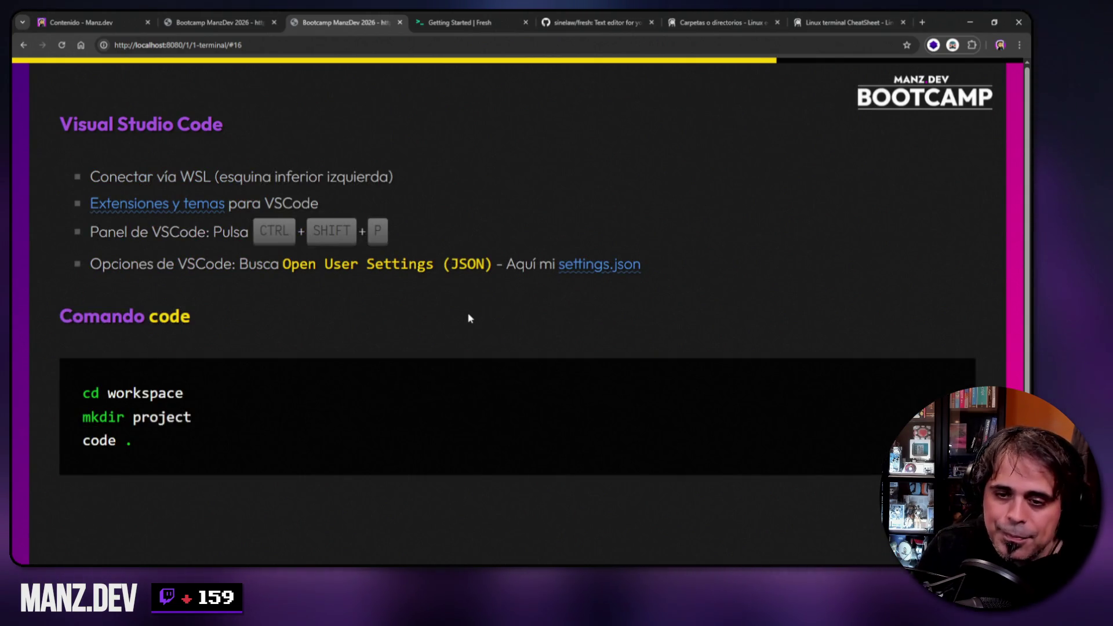
# - Switch to the VS Code window connected to WSL: Debian
pyautogui.hotkey('alt', 'Tab')
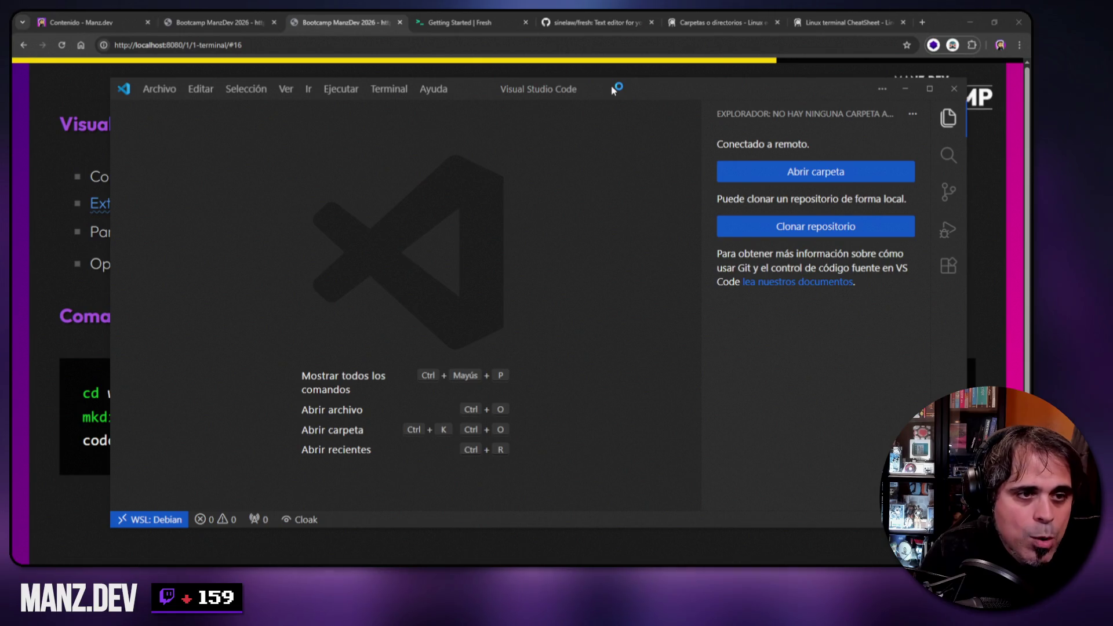
# - Reposition the VS Code window, narrow then hide the Explorer panel, and close the window
pyautogui.moveTo(701, 274); pyautogui.dragTo(733, 273)
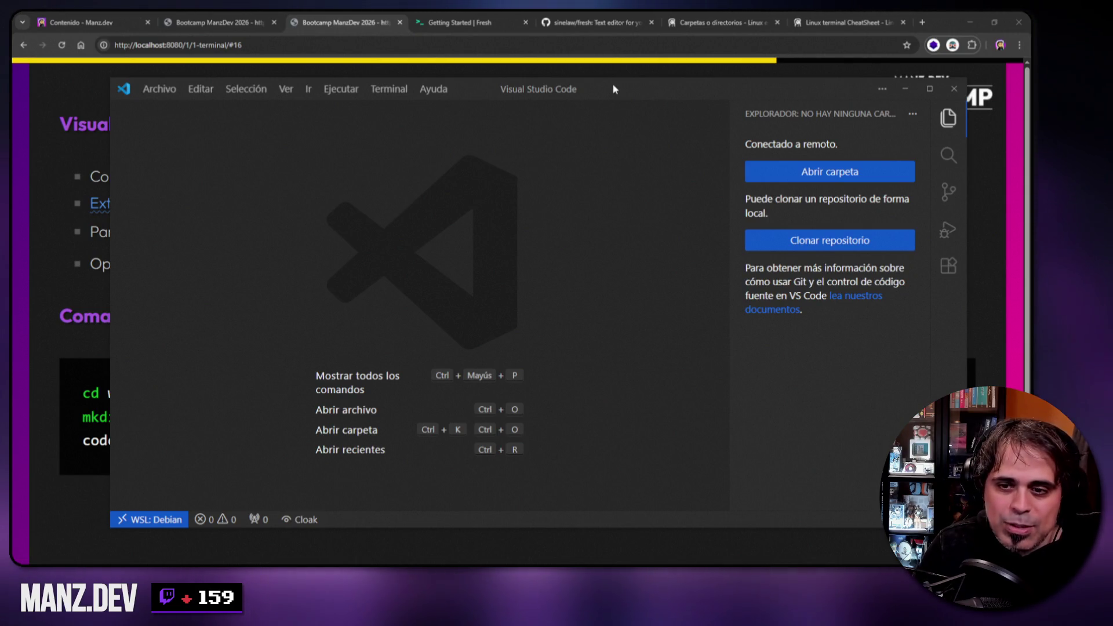
pyautogui.moveTo(614, 82); pyautogui.dragTo(583, 93)
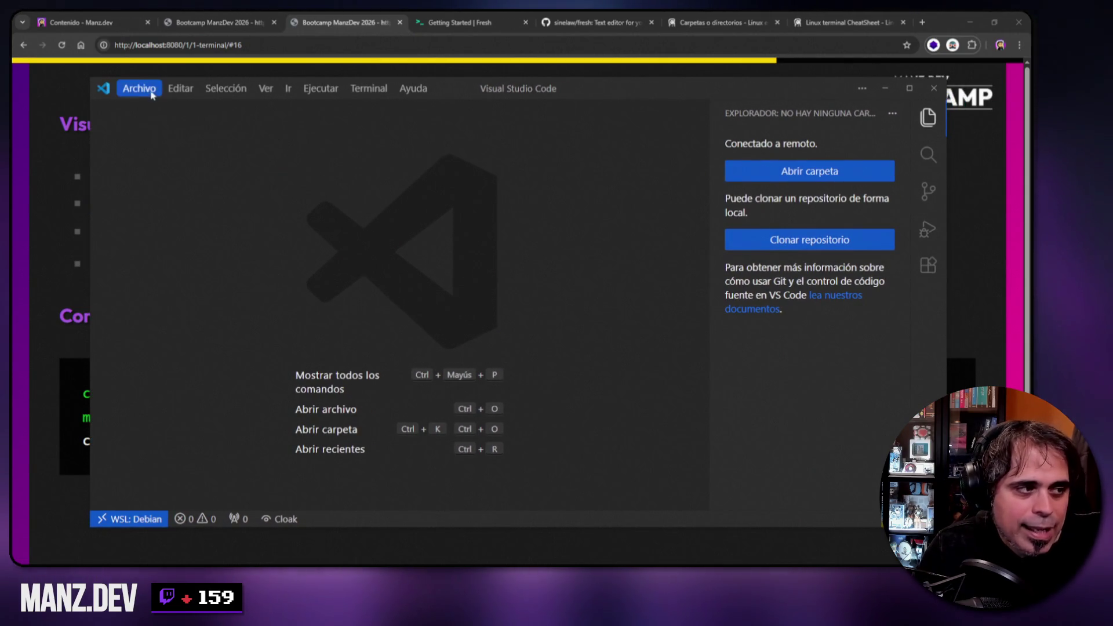
pyautogui.click(138, 88)
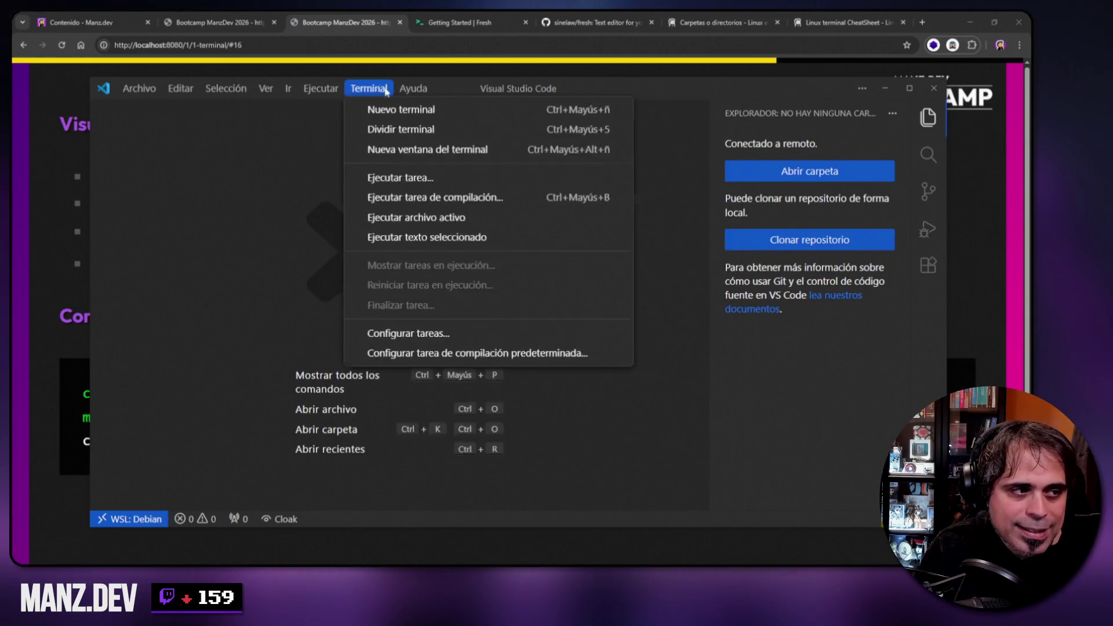
pyautogui.click(148, 92)
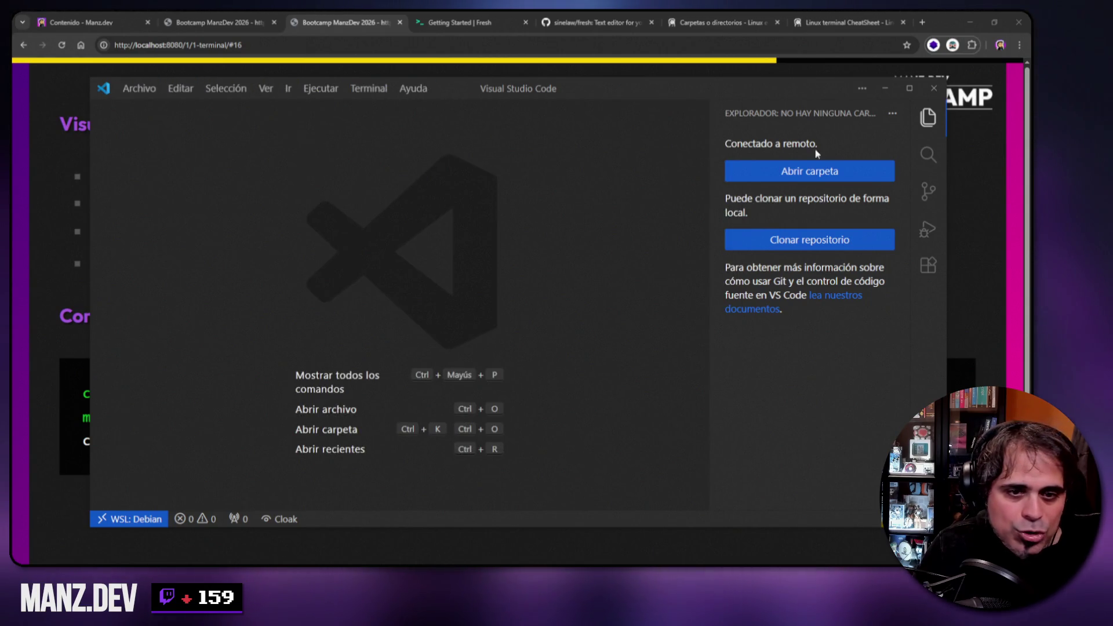
pyautogui.click(927, 119)
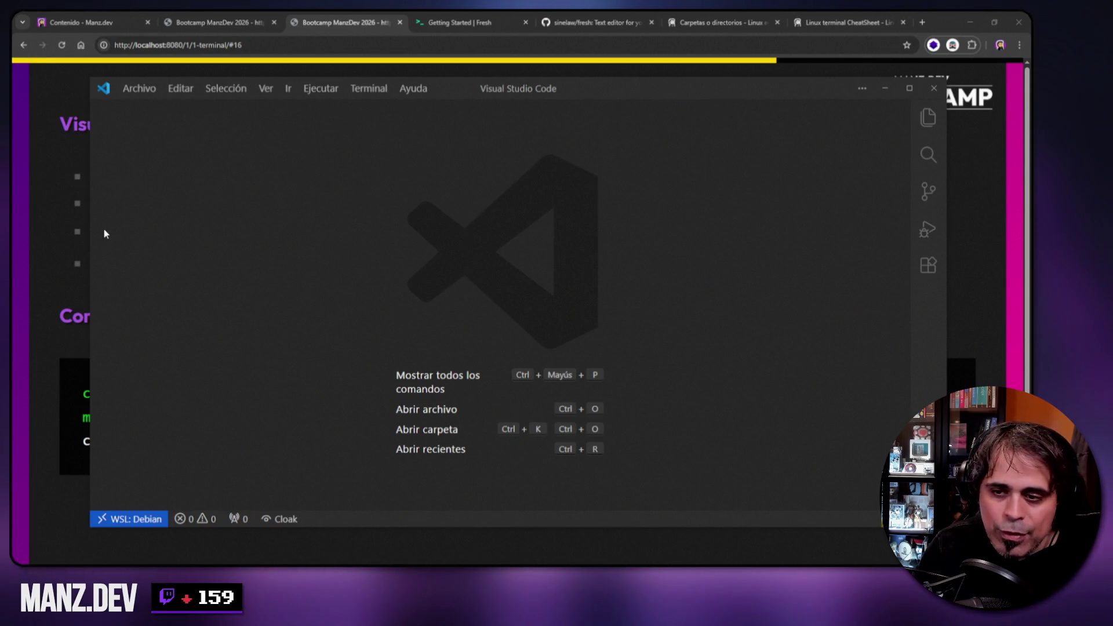
pyautogui.moveTo(636, 99); pyautogui.dragTo(582, 77)
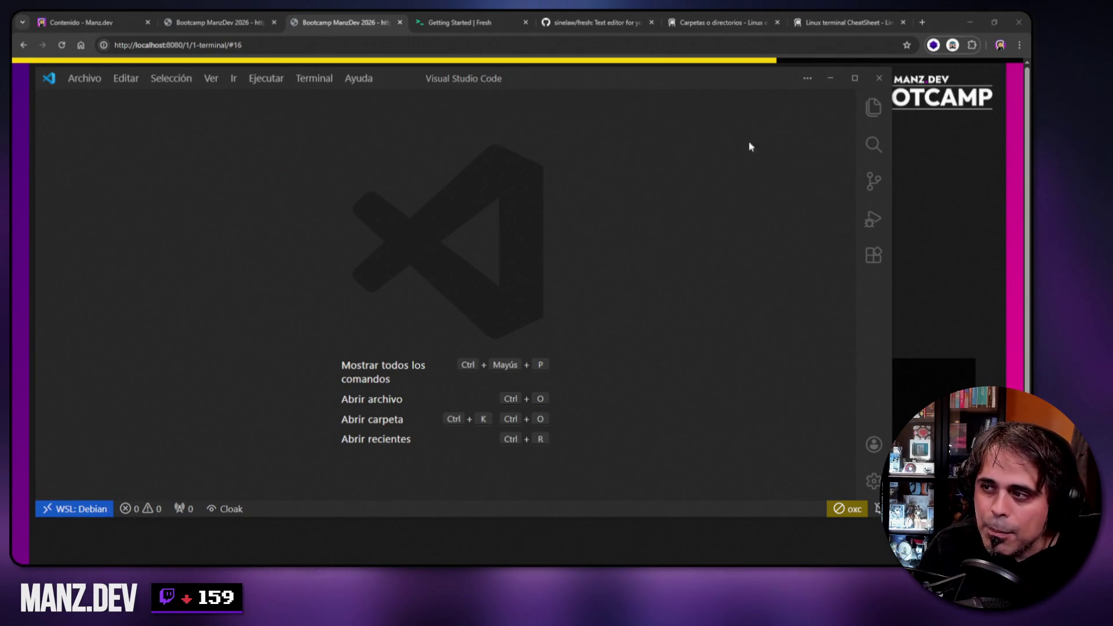
pyautogui.click(877, 78)
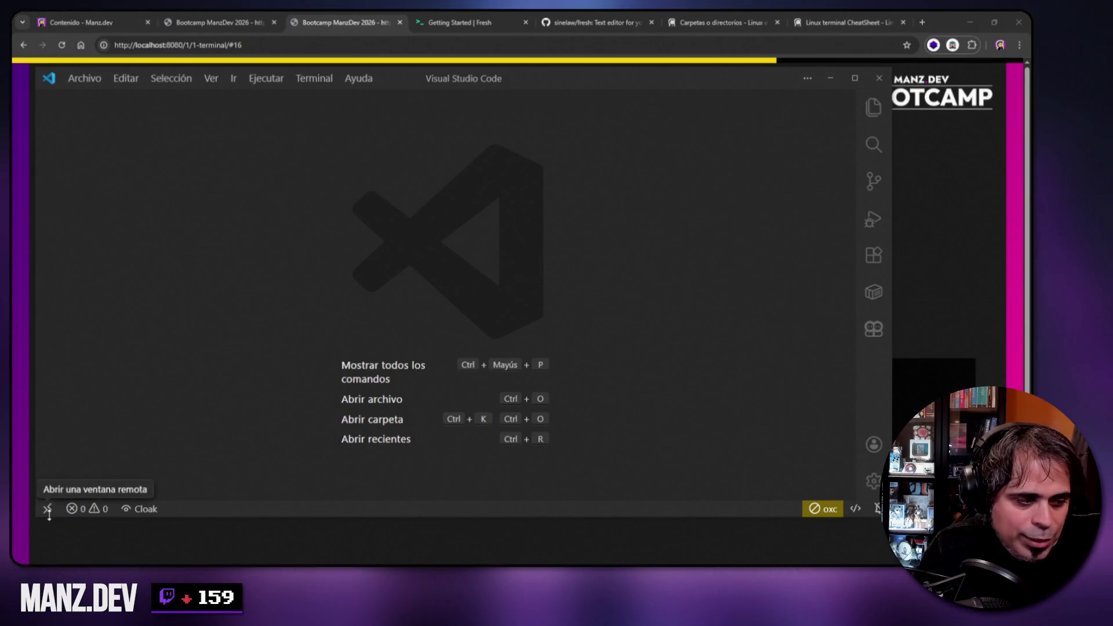
# - Reconnect VS Code to WSL from the remote indicator and open a new Debian terminal window
pyautogui.moveTo(576, 86)
pyautogui.mouseDown()
pyautogui.moveTo(641, 100)
pyautogui.moveTo(606, 114)
pyautogui.moveTo(607, 102)
pyautogui.mouseUp()
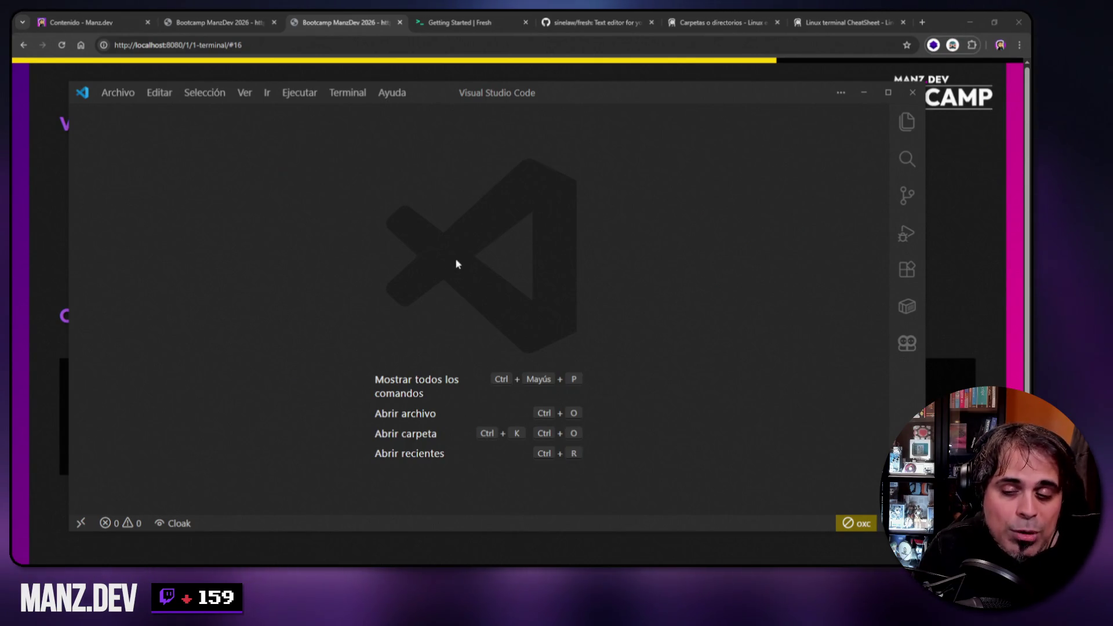
pyautogui.click(79, 527)
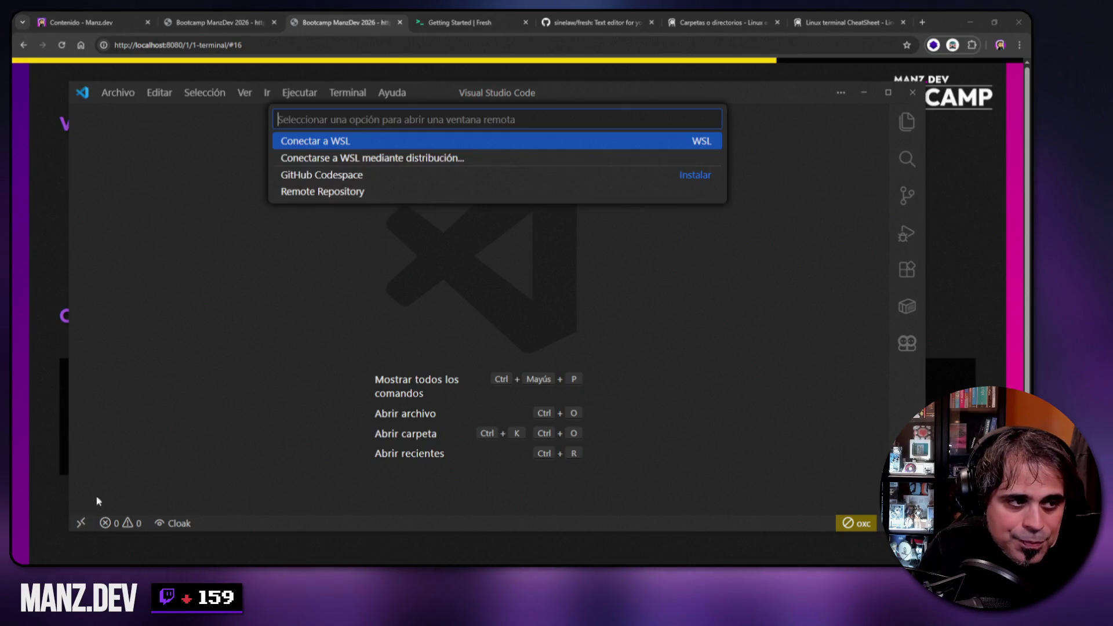
pyautogui.click(346, 141)
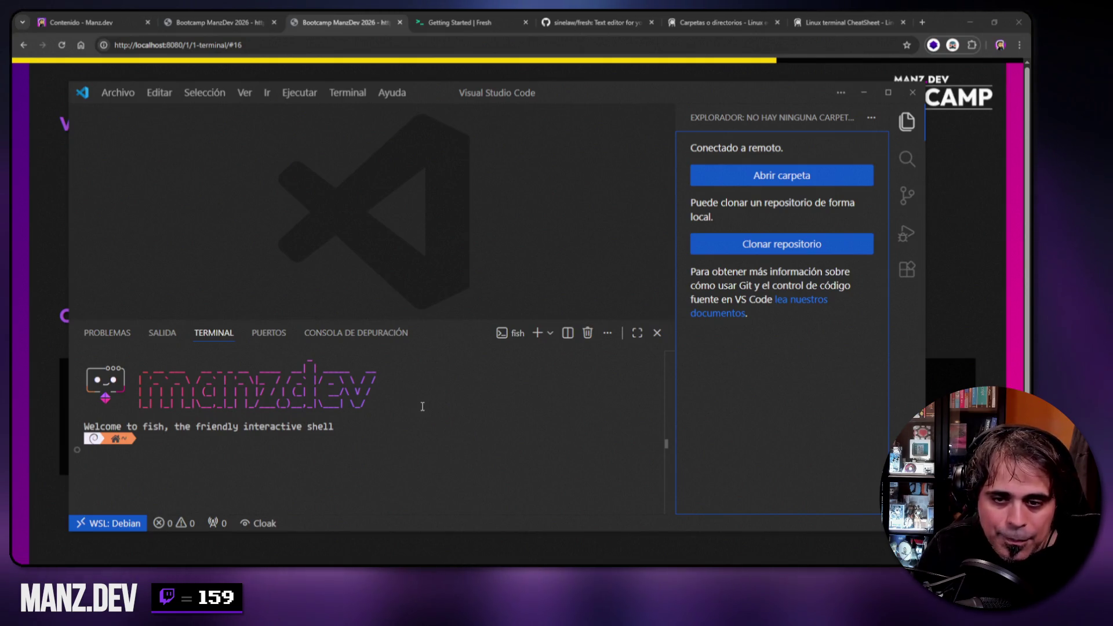
pyautogui.click(377, 510)
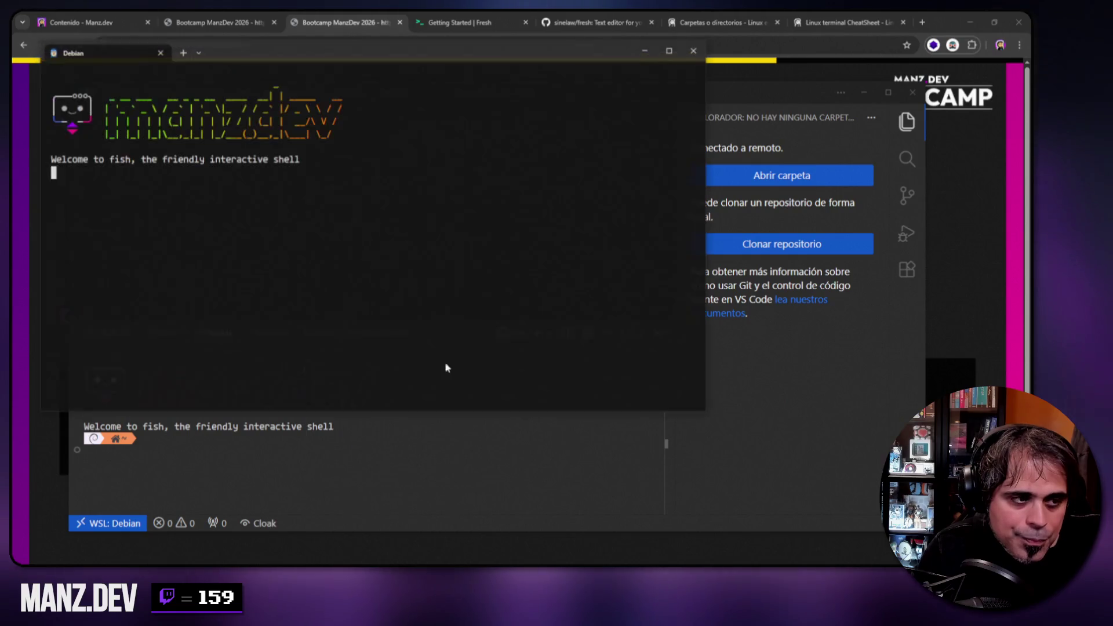
# - Reposition the Debian terminal and run pwd to confirm the directory is /home/manz
pyautogui.moveTo(375, 45); pyautogui.dragTo(439, 63)
pyautogui.write('pwd')
pyautogui.press('Return')
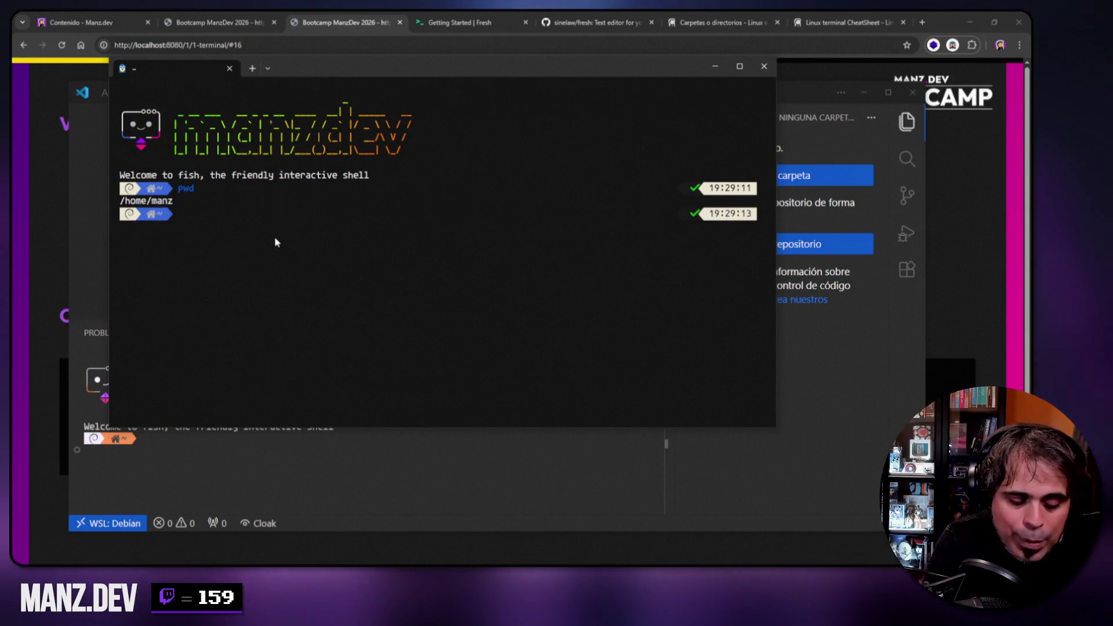
# - Start a cd toward /mnt/c/Users/.../Documents, erase it, and close the terminal
pyautogui.write('cd /mnt/c/Users')
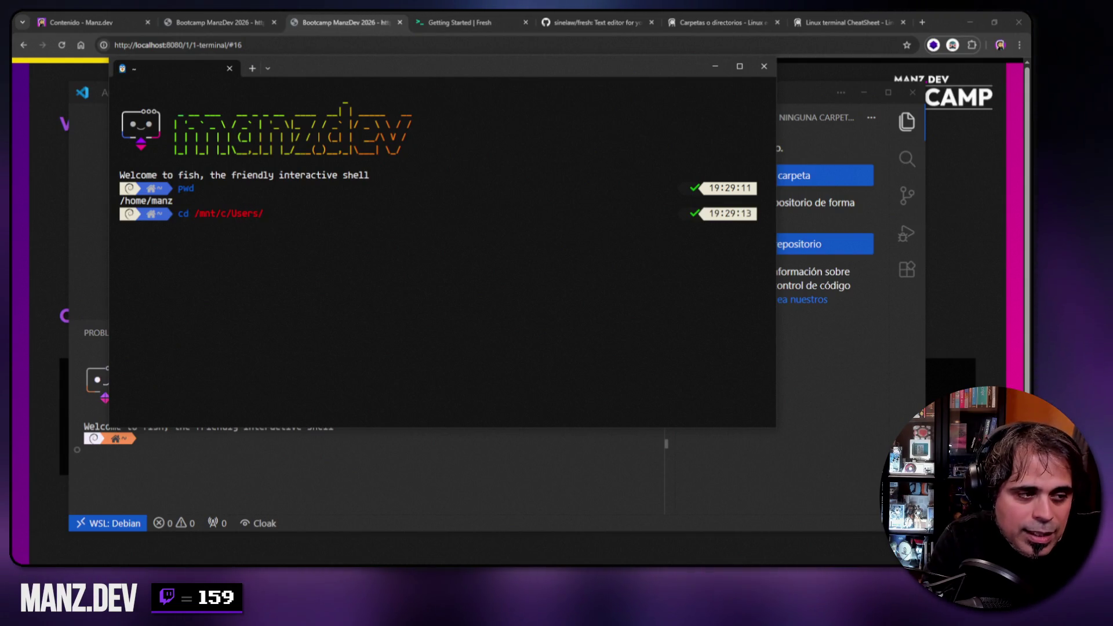
pyautogui.write('/Manz/Des')
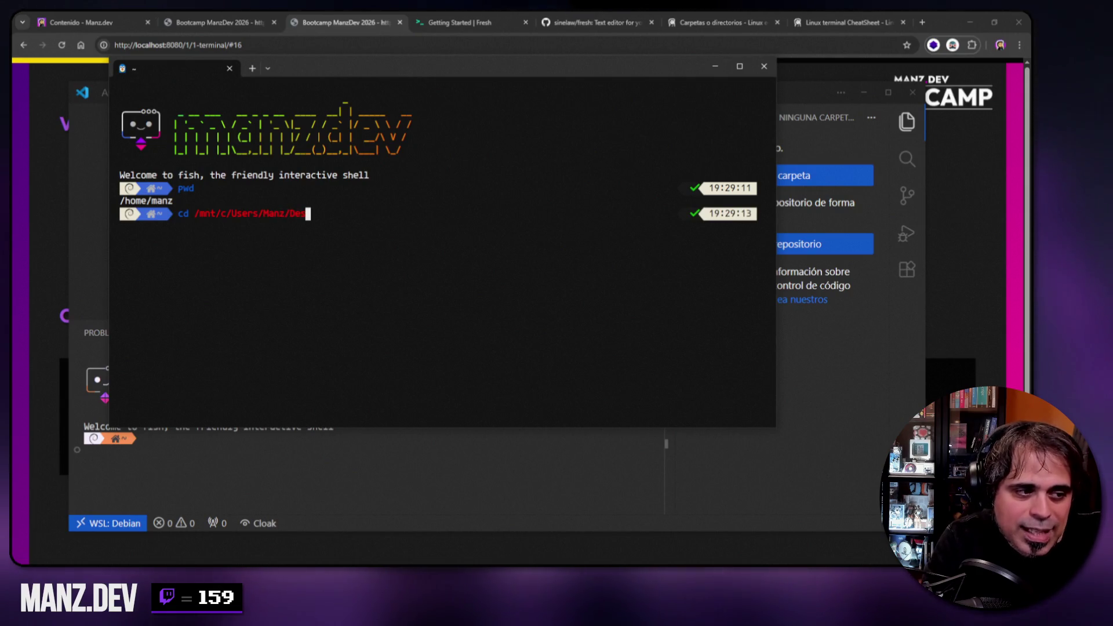
pyautogui.press('BackSpace')
pyautogui.press('BackSpace')
pyautogui.write('ocuments')
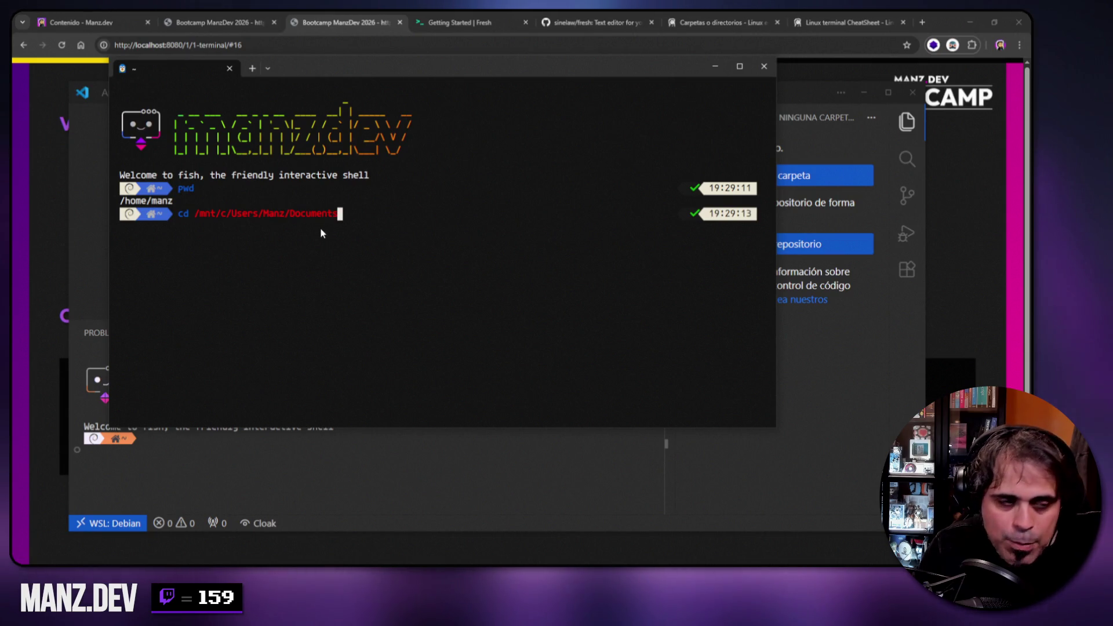
pyautogui.press('BackSpace')
pyautogui.press('BackSpace')
pyautogui.press('BackSpace')
pyautogui.press('BackSpace')
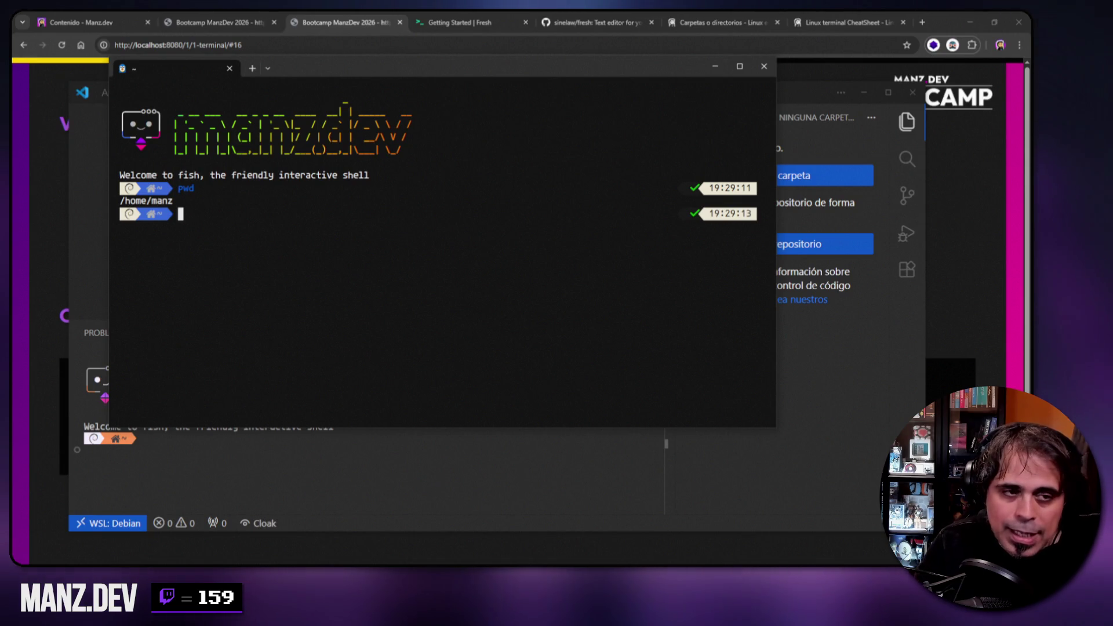
pyautogui.click(764, 66)
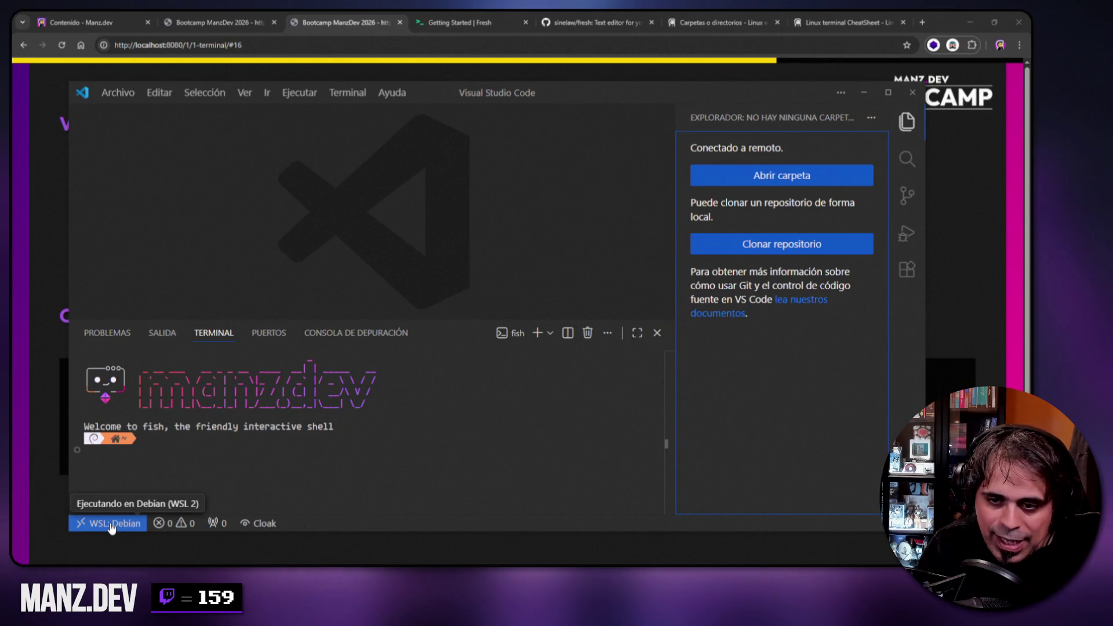
pyautogui.click(118, 93)
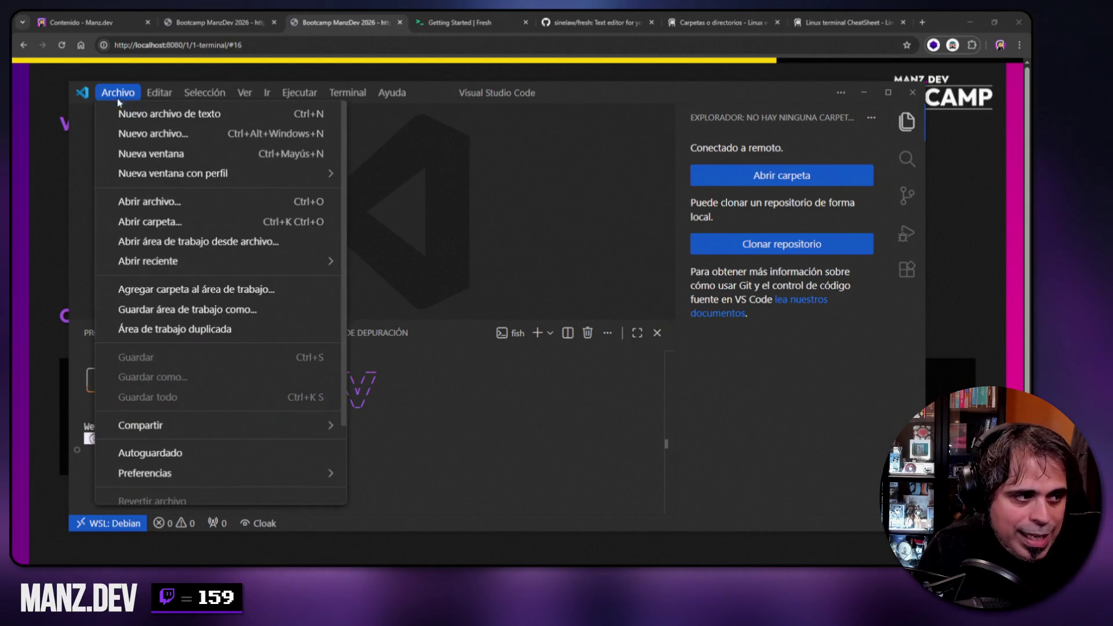
pyautogui.click(141, 229)
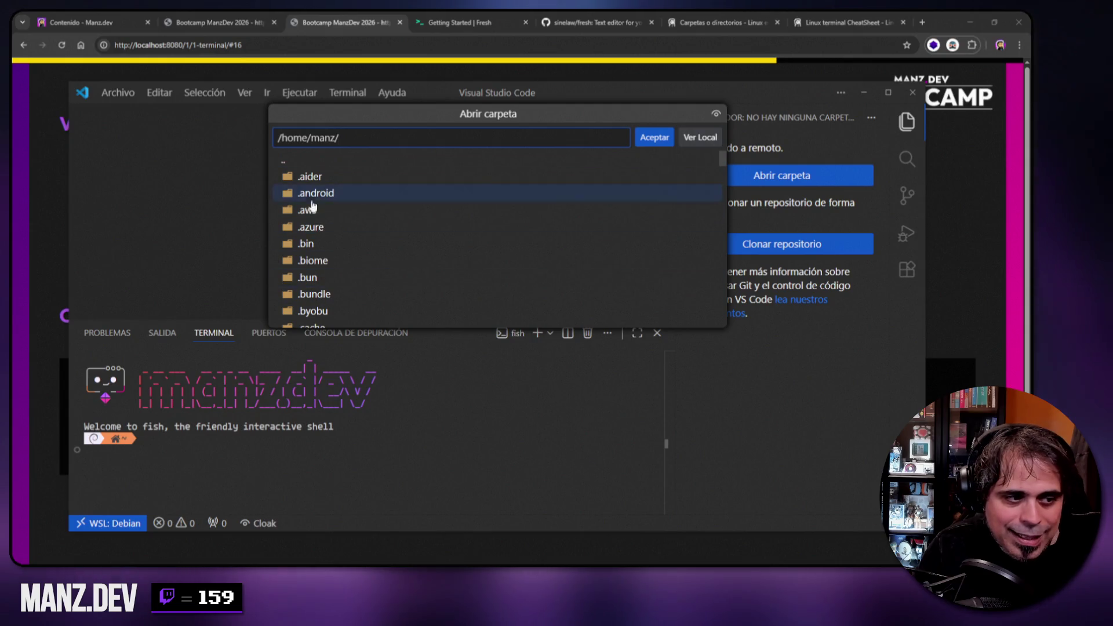
pyautogui.click(687, 423)
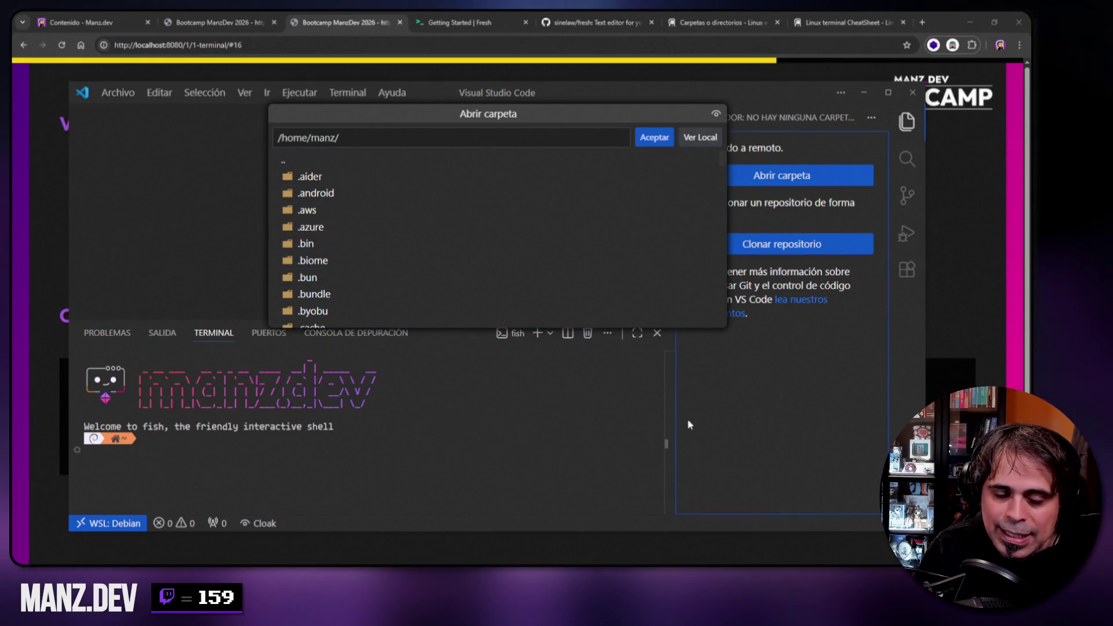
pyautogui.press('Escape')
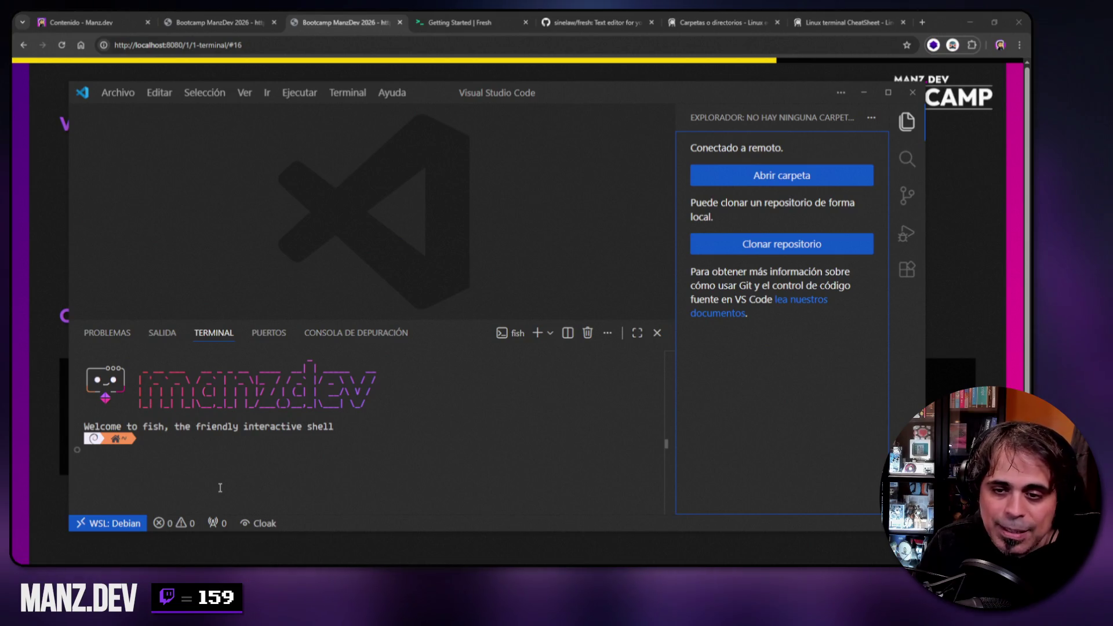
pyautogui.click(127, 525)
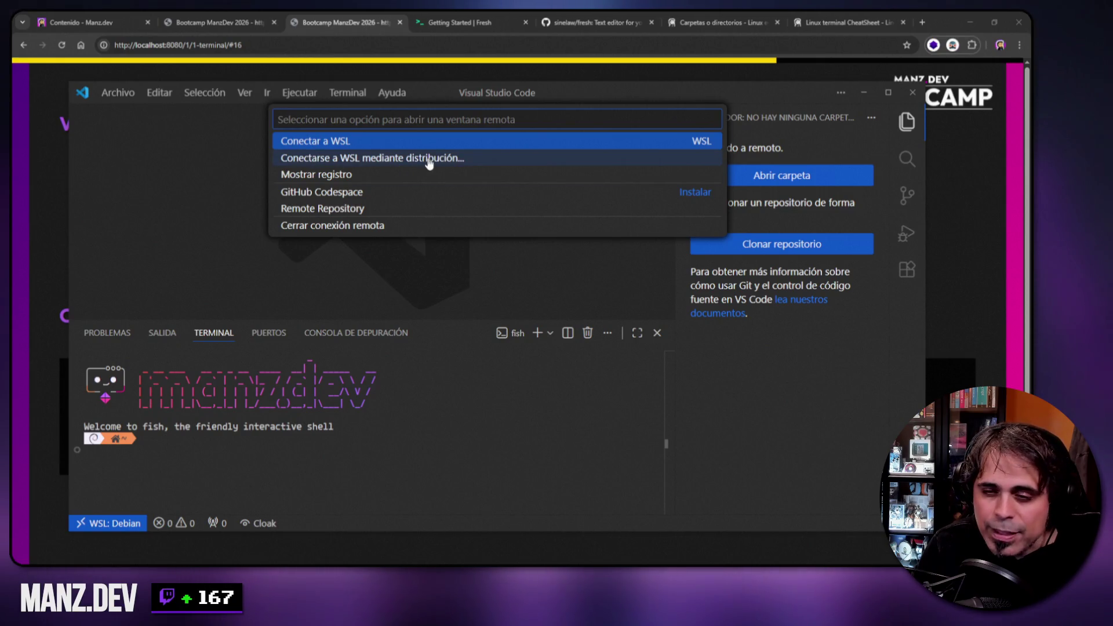
pyautogui.click(145, 241)
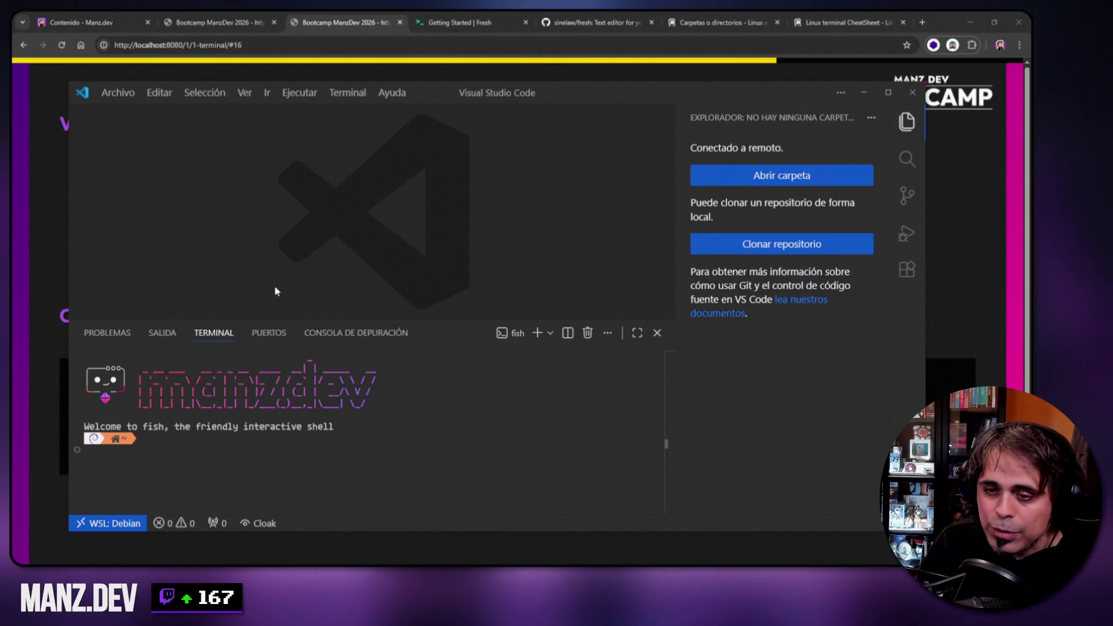
pyautogui.click(658, 334)
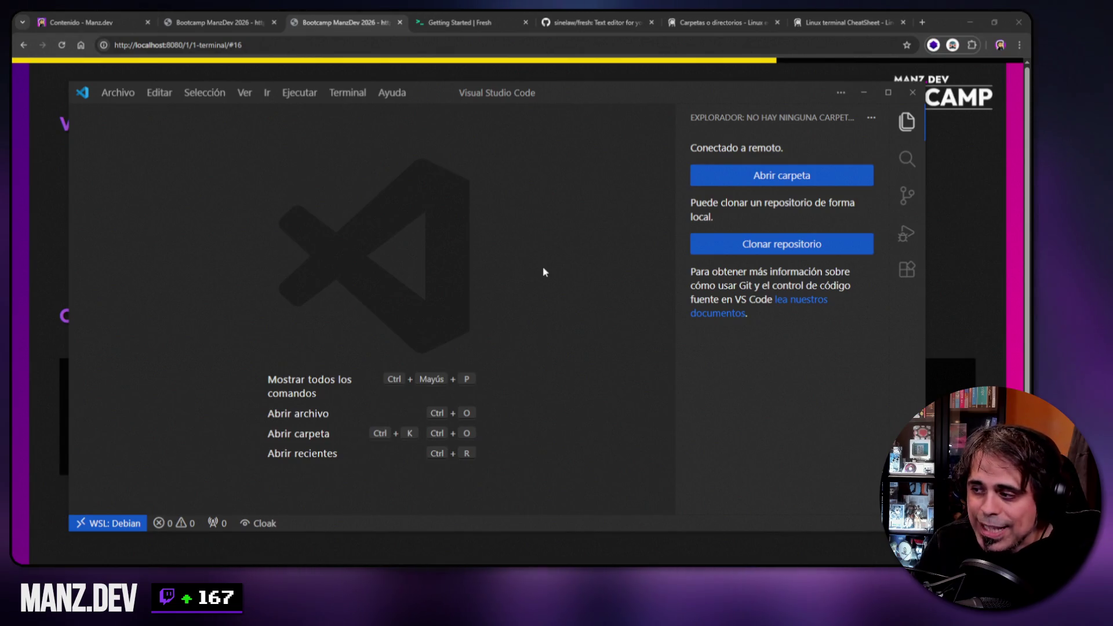
# - Minimize VS Code to view the slides, bring it back, and narrow the Explorer sidebar
pyautogui.click(863, 92)
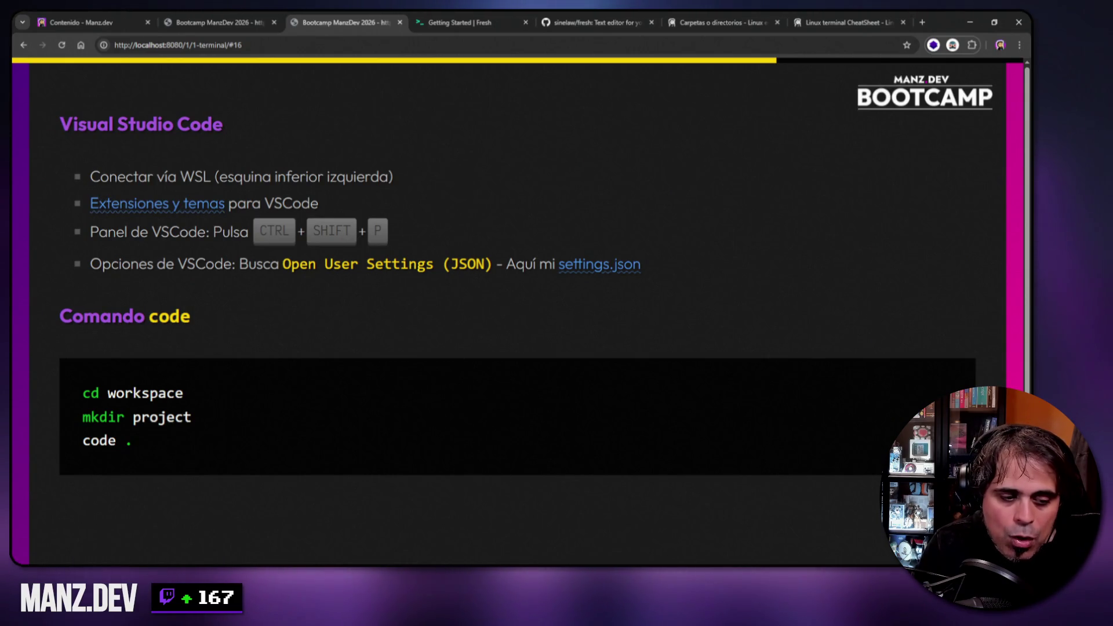
pyautogui.hotkey('alt', 'Tab')
pyautogui.moveTo(675, 352); pyautogui.dragTo(708, 347)
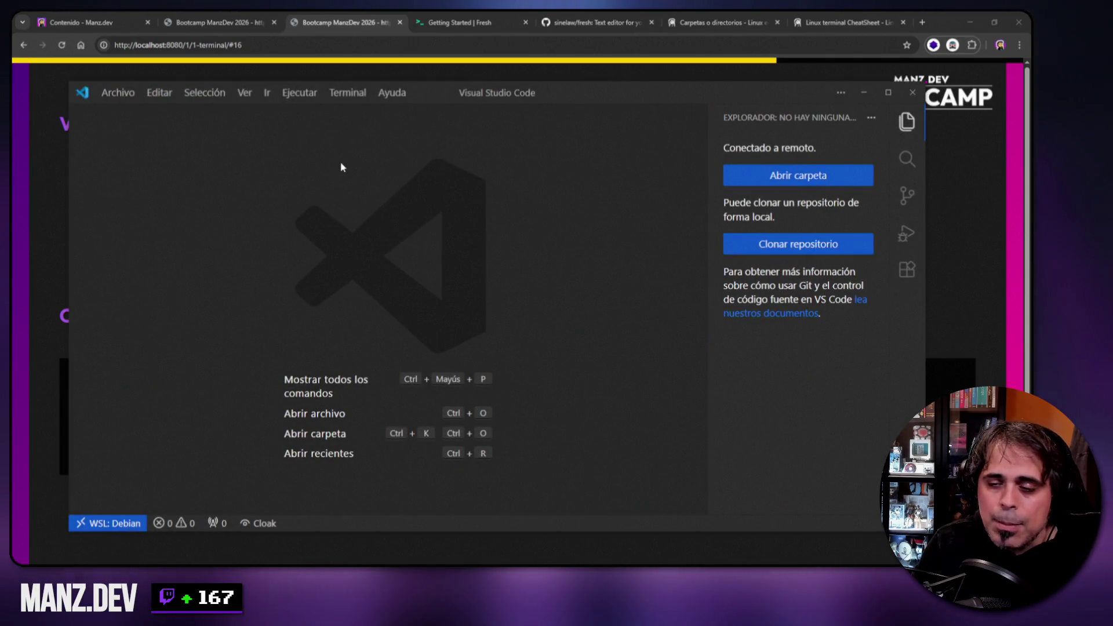
# - List the installed local and WSL extensions, widen the sidebar, then minimize VS Code
pyautogui.click(909, 272)
pyautogui.moveTo(706, 197)
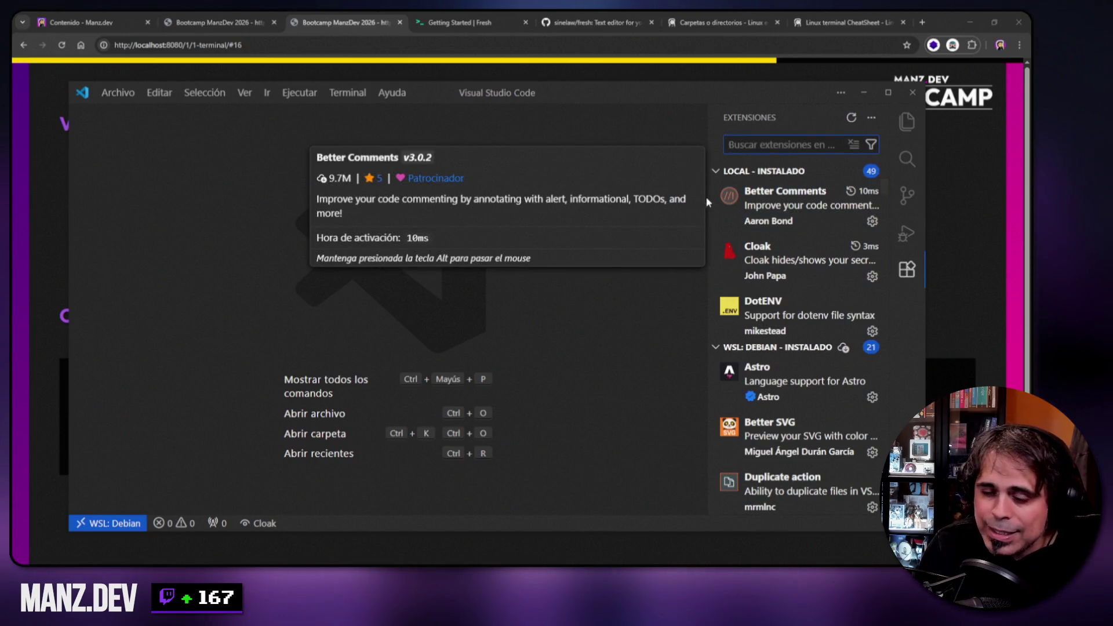
pyautogui.moveTo(707, 133); pyautogui.dragTo(661, 132)
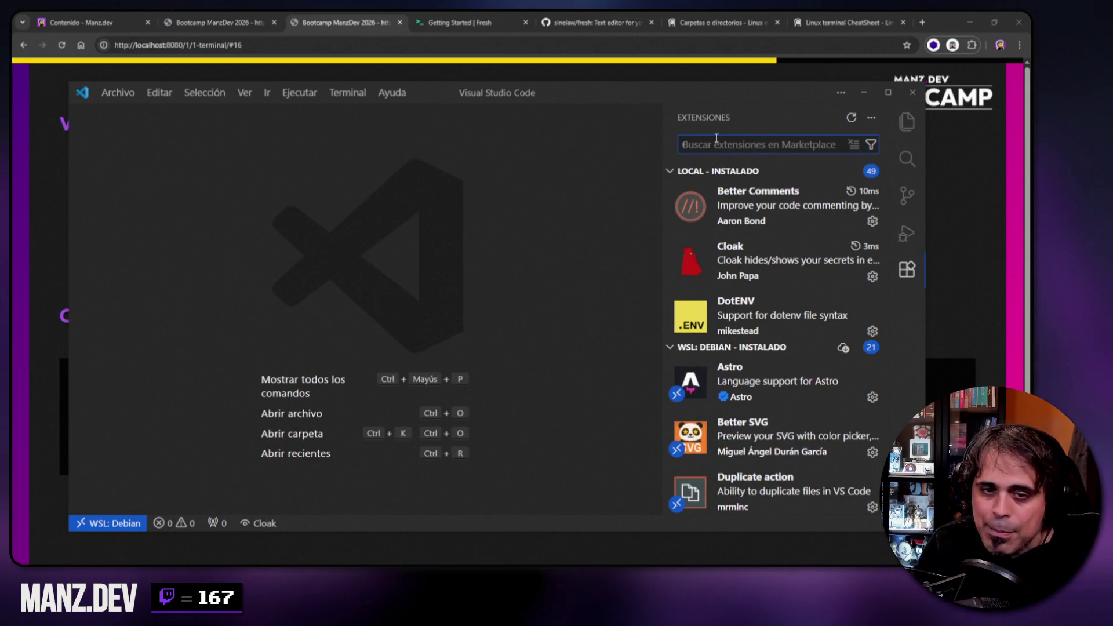
pyautogui.click(860, 98)
pyautogui.rightClick(183, 210)
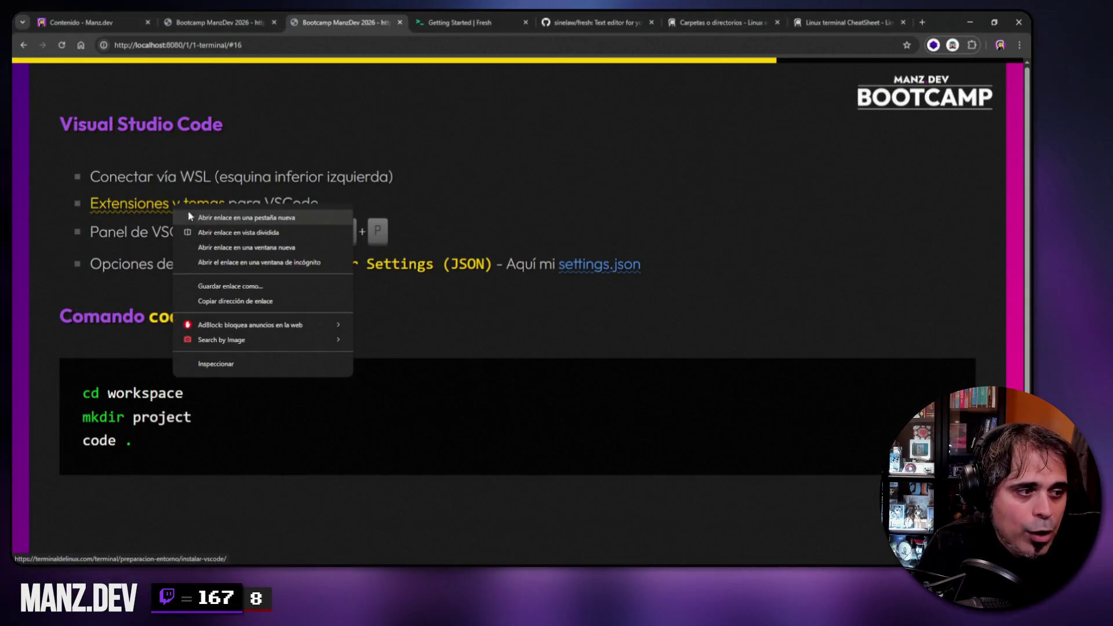
# - Open the 'Extensiones y temas' link in a new tab to reach the Instalar VSCode guide
pyautogui.click(187, 217)
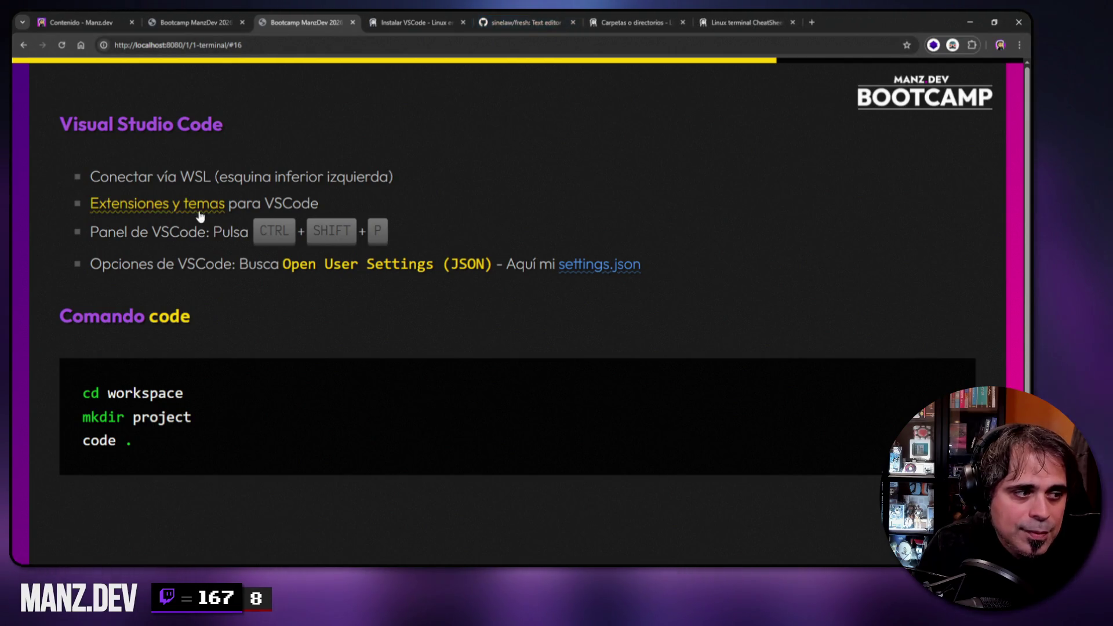
pyautogui.click(406, 22)
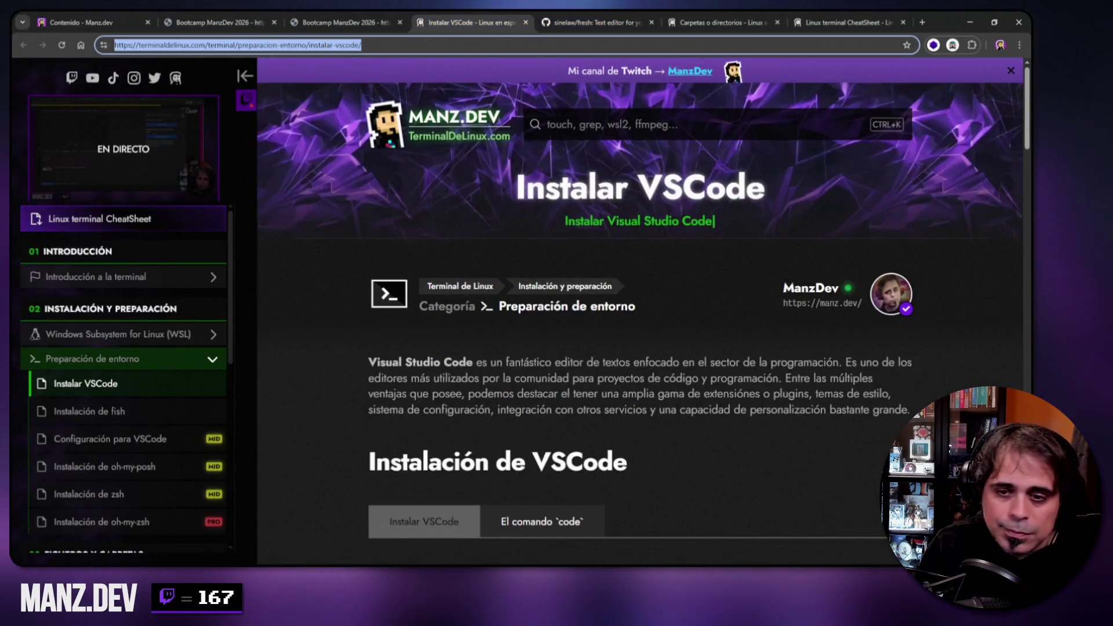
pyautogui.hotkey('alt', 'Tab')
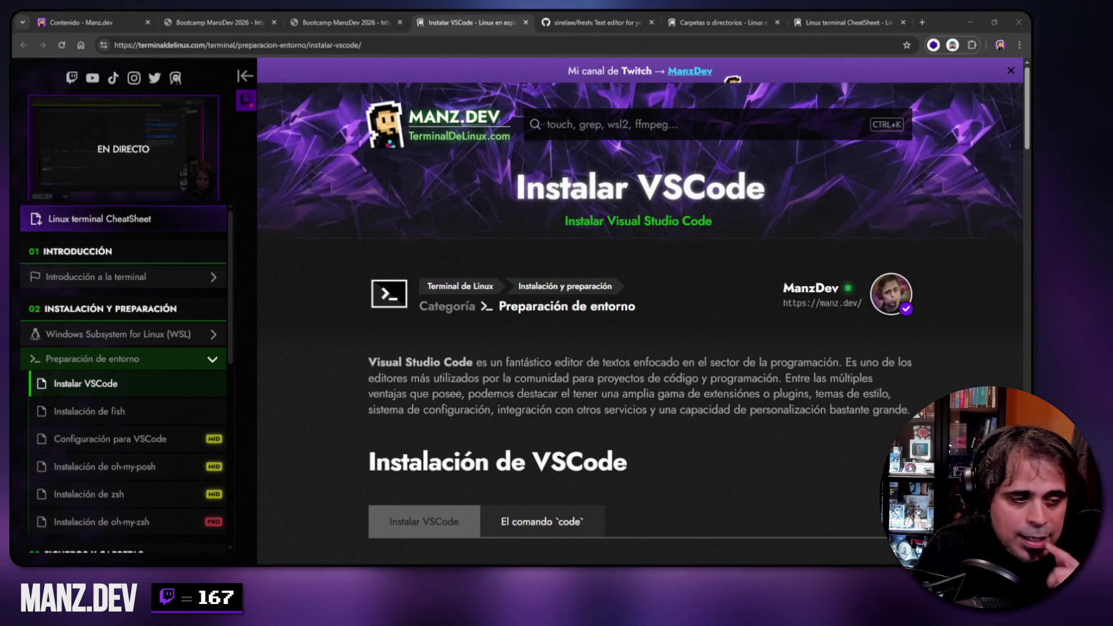
# - Scroll past Temas e iconos to Extensiones and open 'Ver más sobre las extensiones…' in a new tab
pyautogui.scroll(-5, 675, 332)
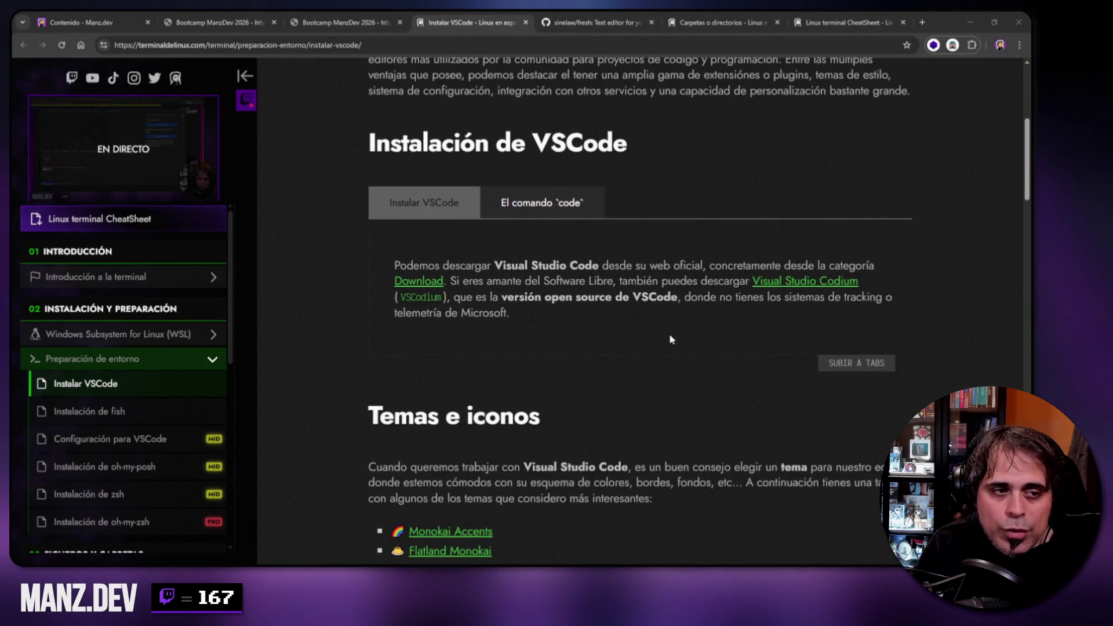
pyautogui.scroll(-4, 357, 412)
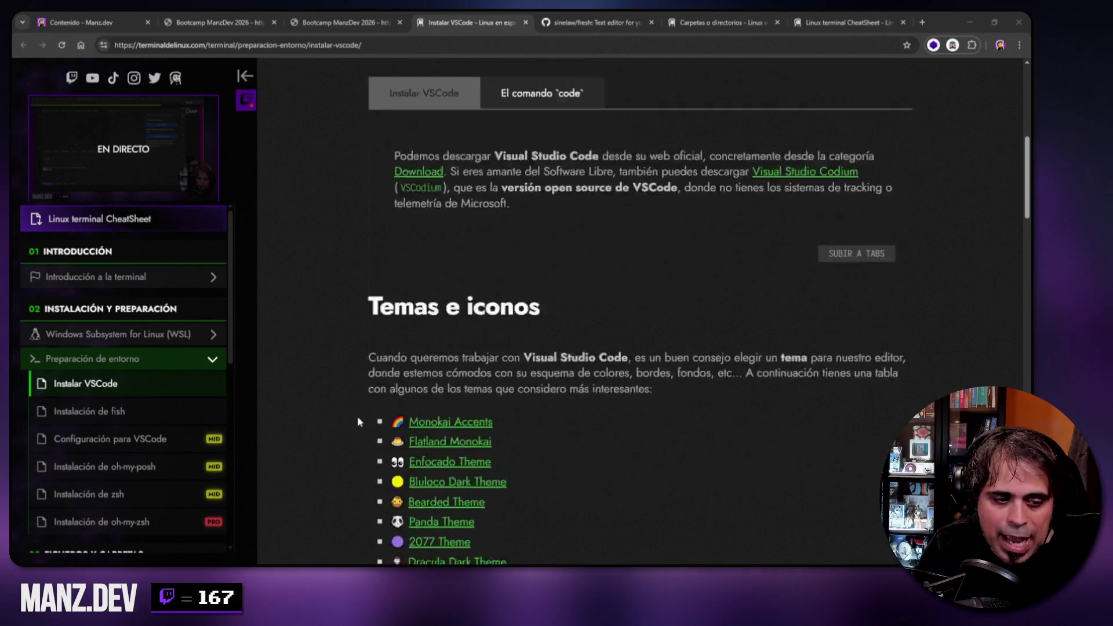
pyautogui.scroll(-1, 587, 272)
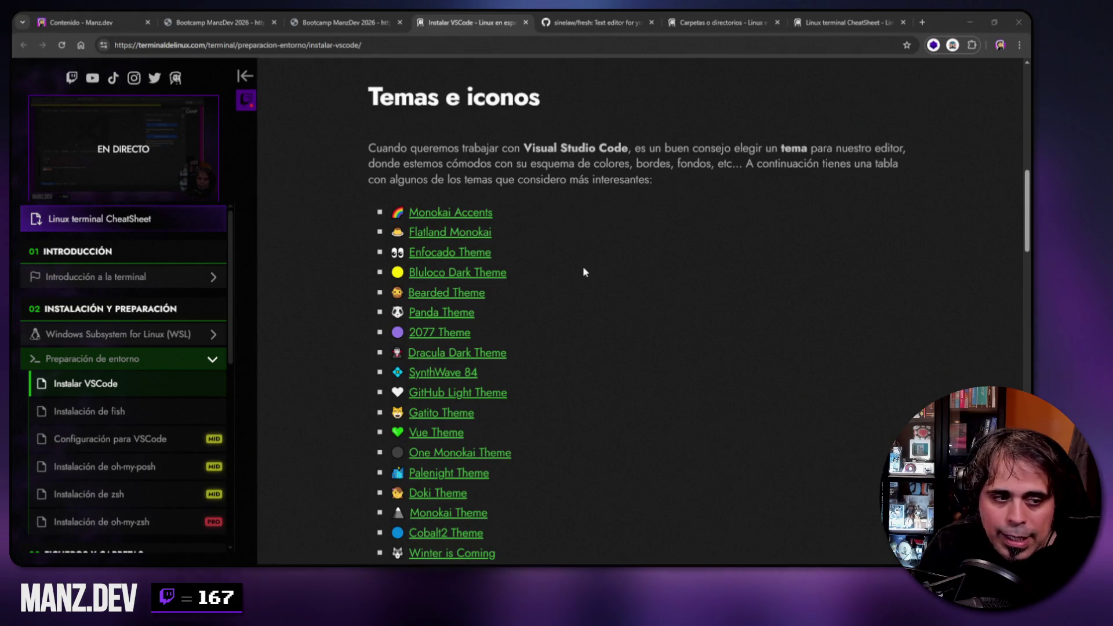
pyautogui.scroll(-2, 584, 271)
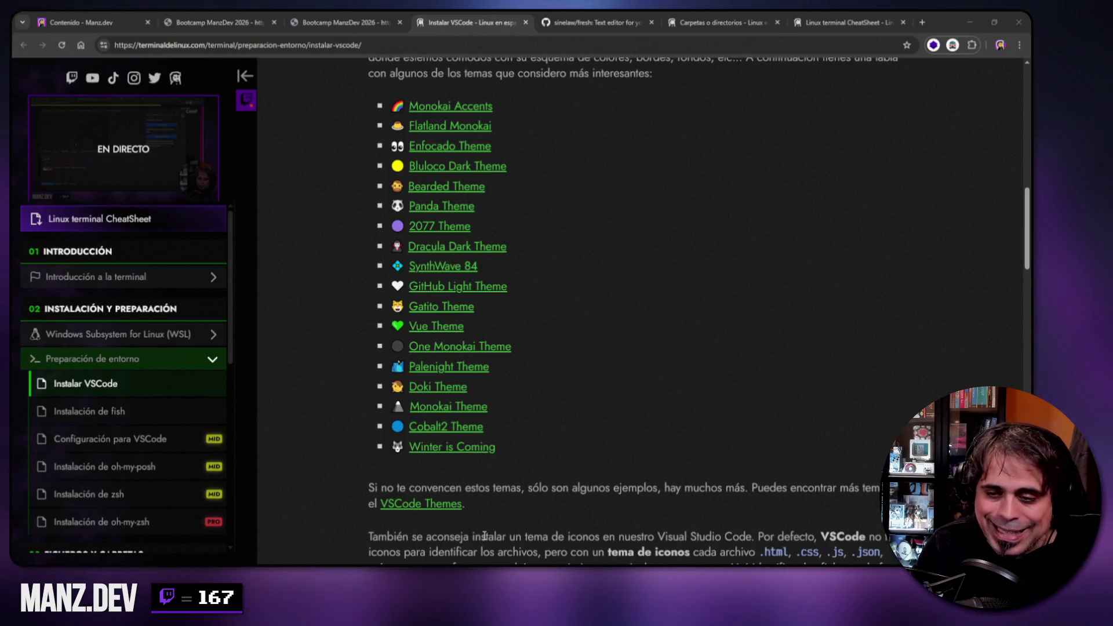
pyautogui.scroll(5, 625, 240)
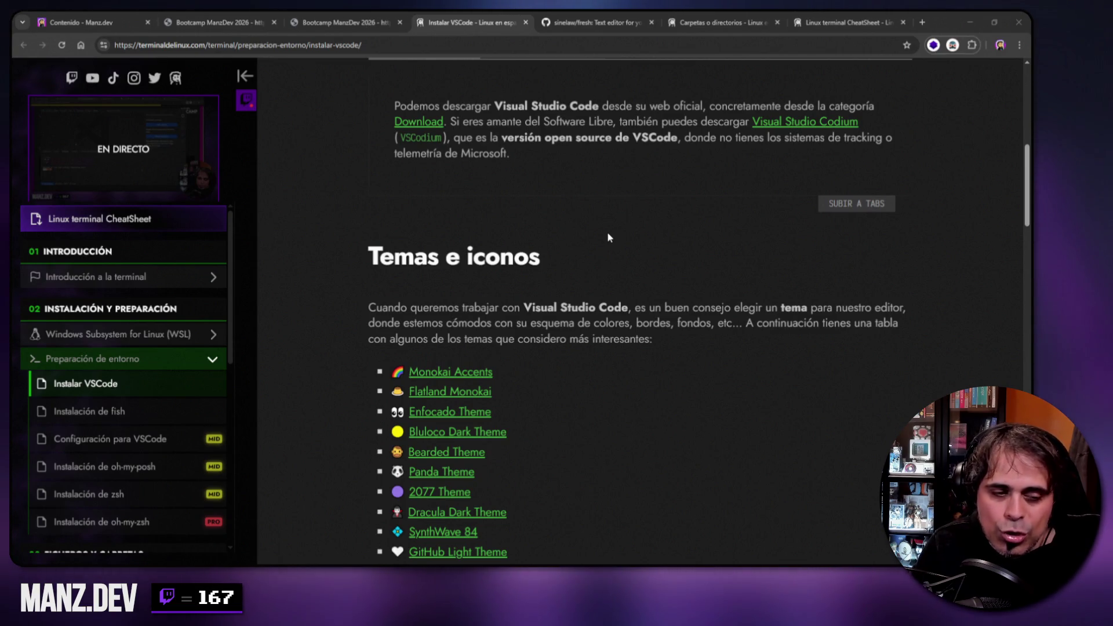
pyautogui.scroll(-15, 606, 237)
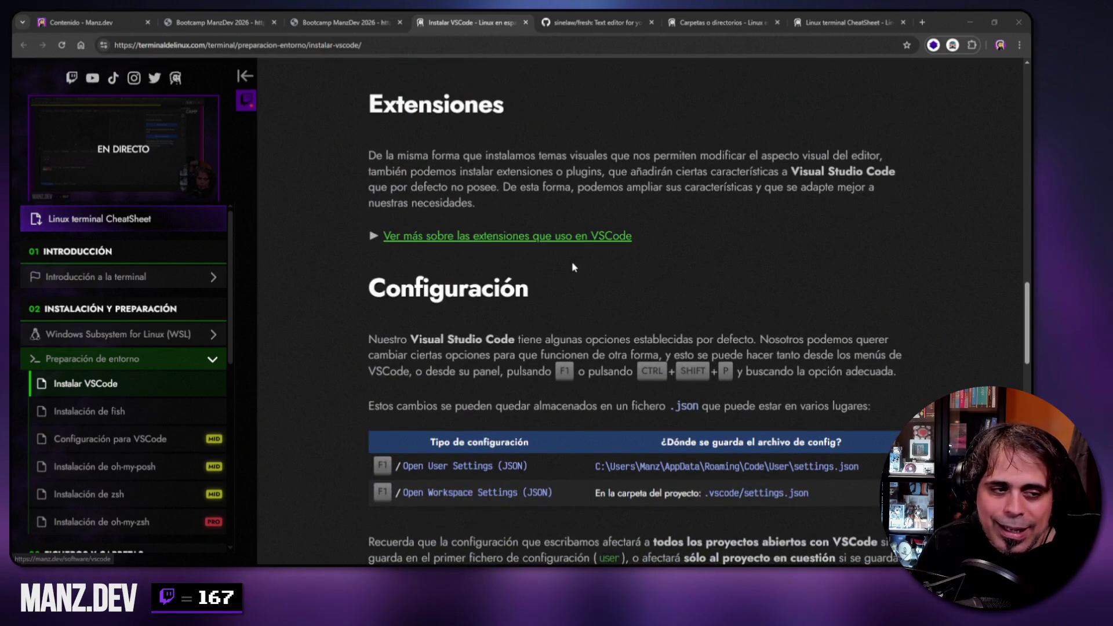
pyautogui.rightClick(571, 237)
pyautogui.click(695, 245)
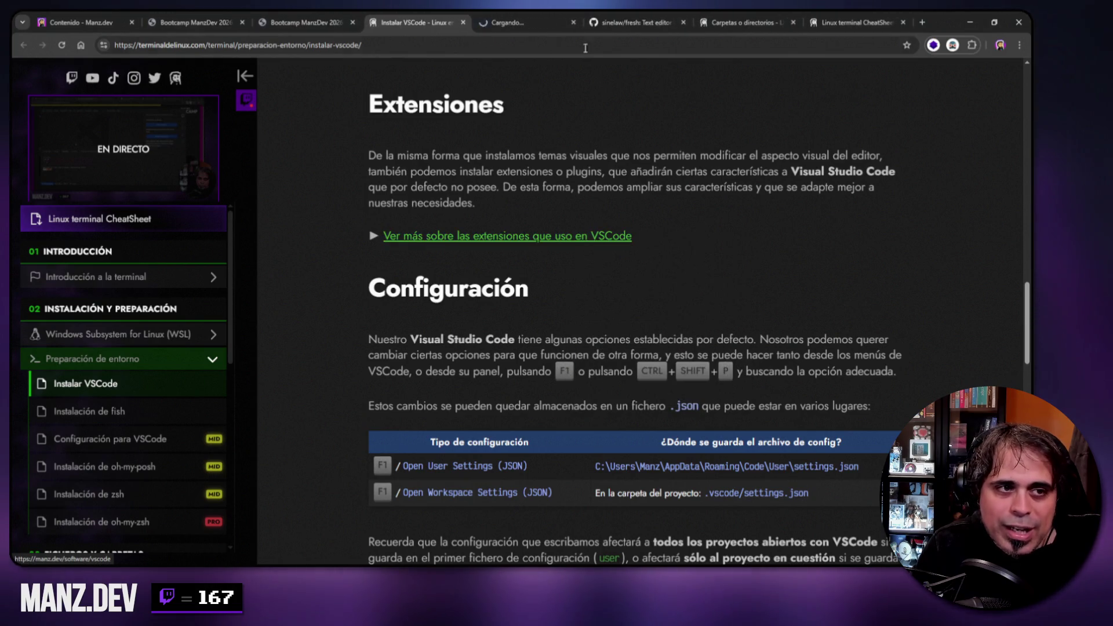
# - Browse manz.dev's extension tables, highlighting Flatland Monokai and vscode-icons, then switch to VS Code
pyautogui.hotkey('ctrl', 'Tab')
pyautogui.scroll(-10, 696, 263)
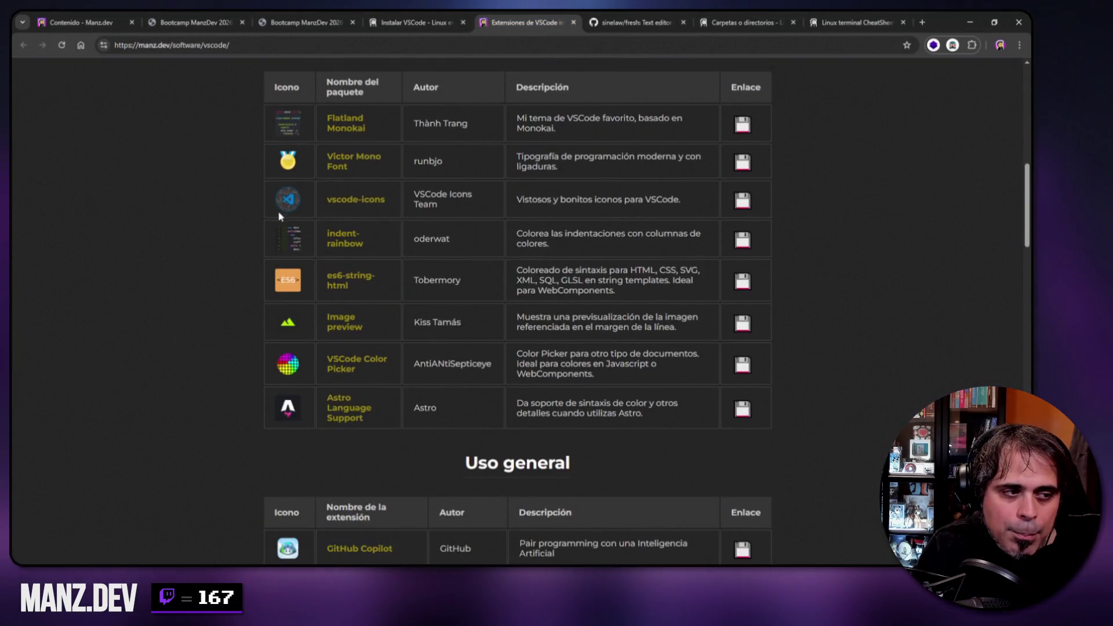
pyautogui.scroll(-9, 232, 457)
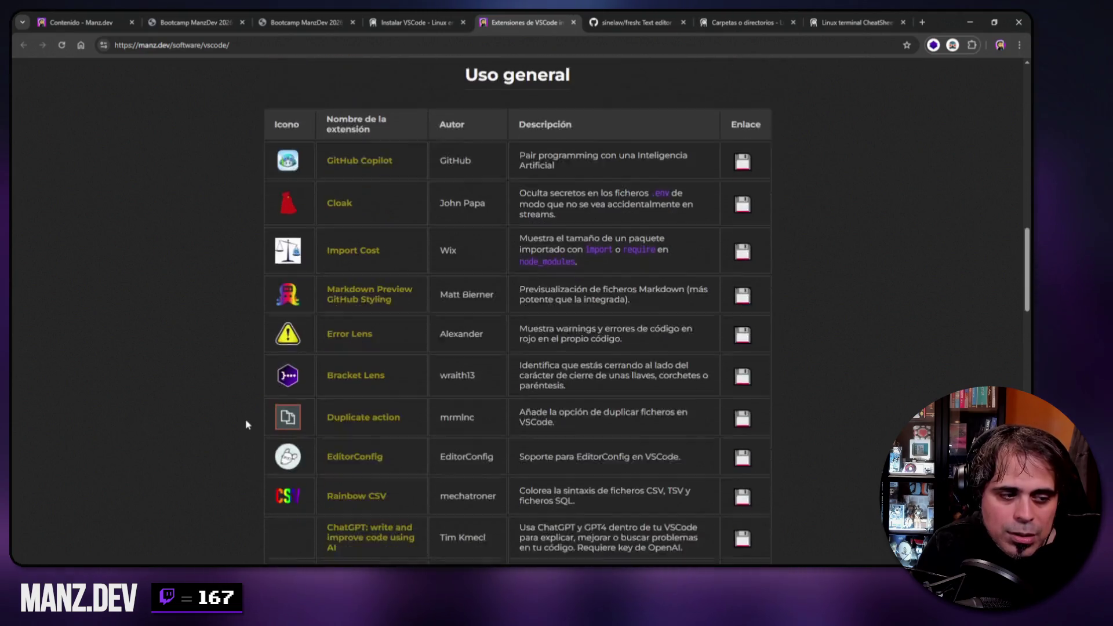
pyautogui.scroll(12, 245, 416)
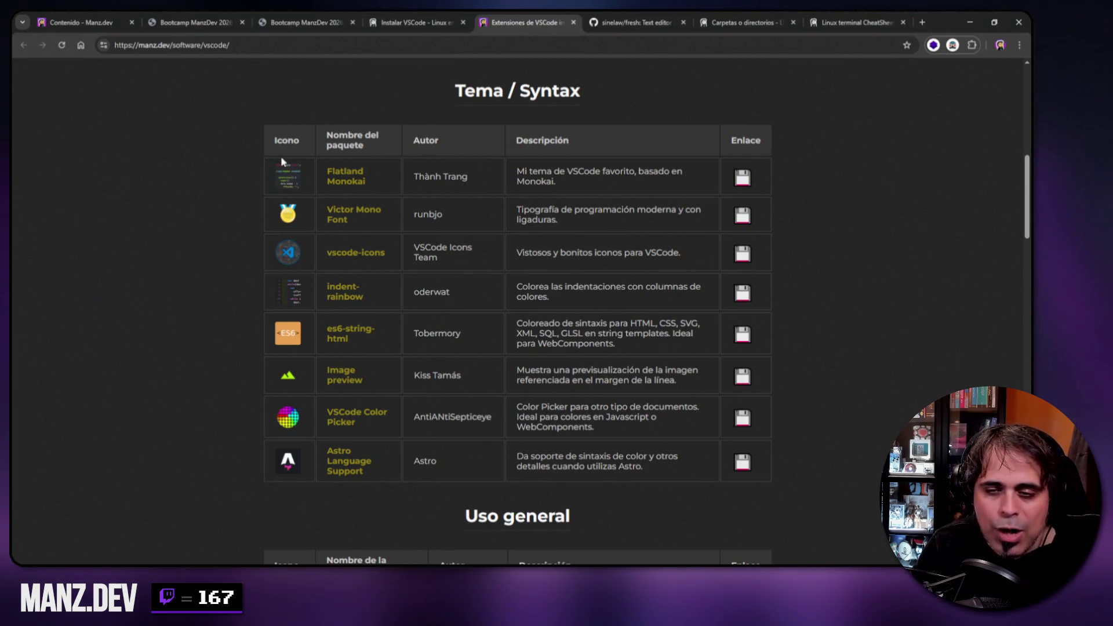
pyautogui.moveTo(331, 172); pyautogui.dragTo(365, 180)
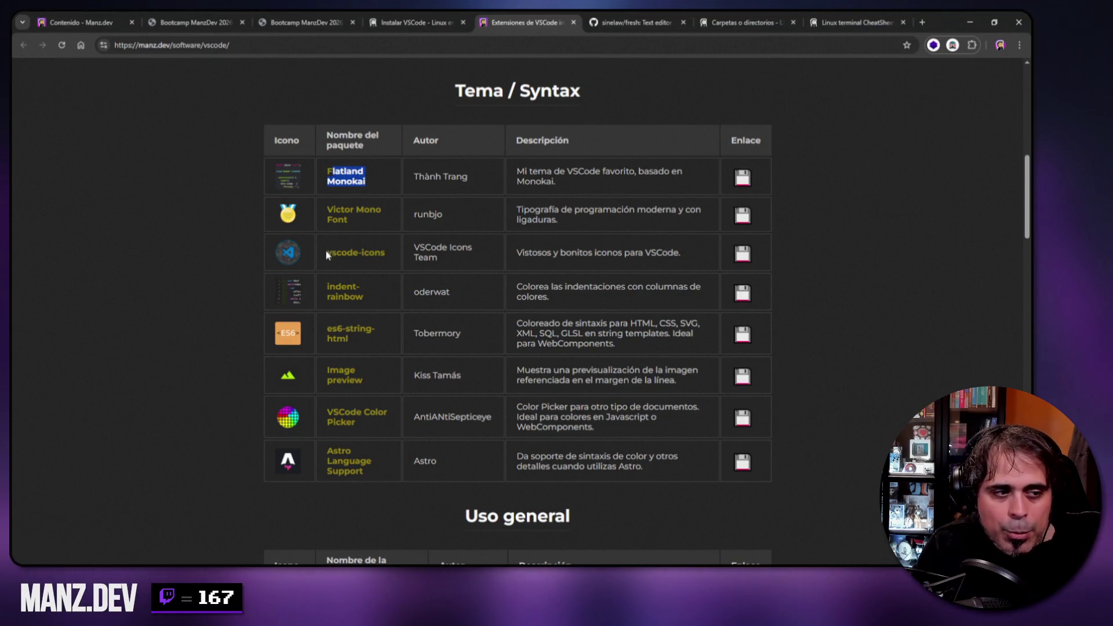
pyautogui.moveTo(327, 252); pyautogui.dragTo(393, 253)
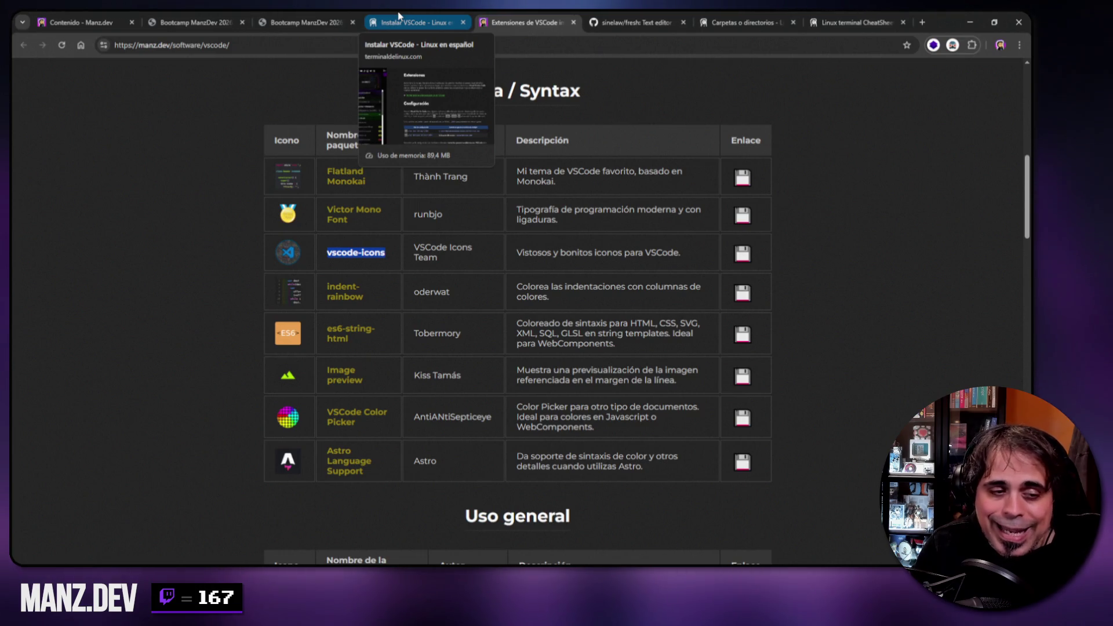
pyautogui.hotkey('alt', 'Tab')
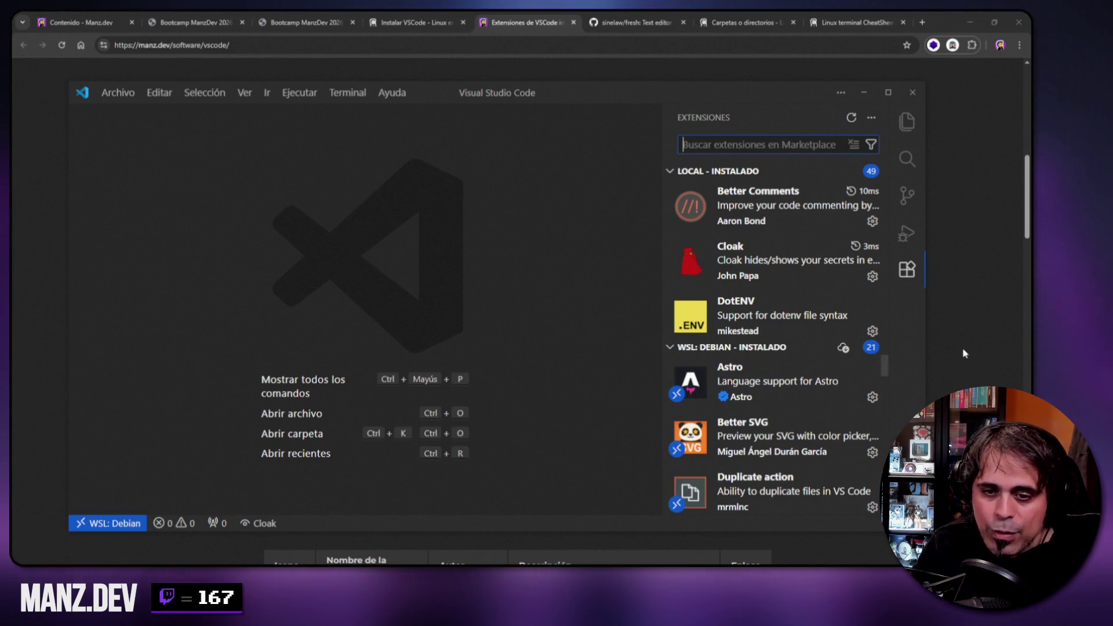
# - Show VS Code's Explorer, then go to the Bootcamp VS Code slide and highlight 'Panel de VSCode'
pyautogui.click(907, 122)
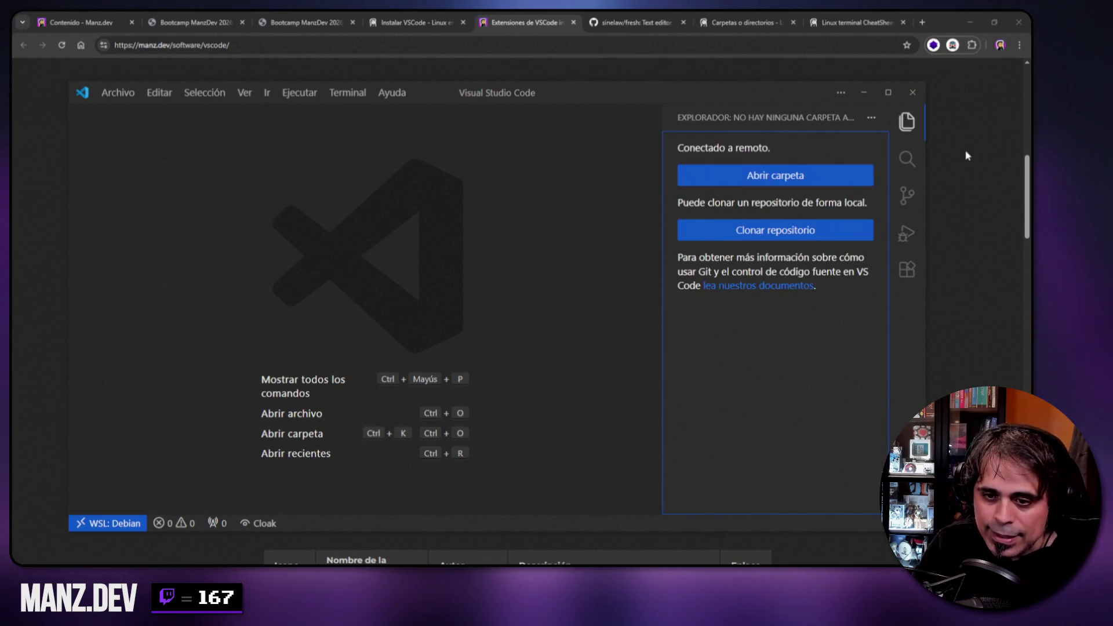
pyautogui.click(966, 155)
pyautogui.click(192, 18)
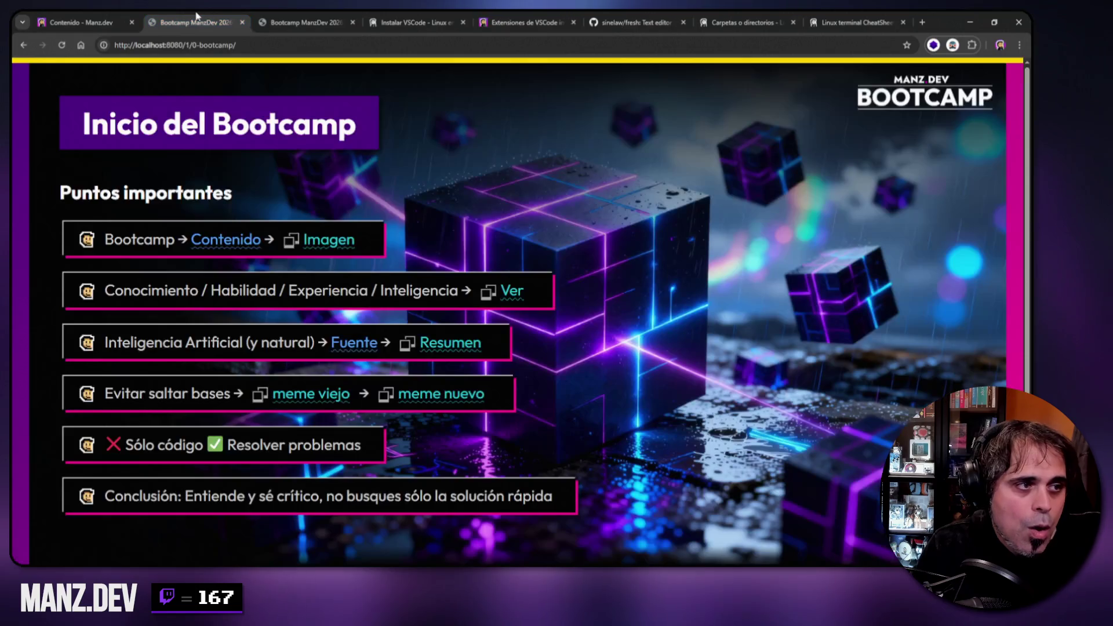
pyautogui.click(306, 18)
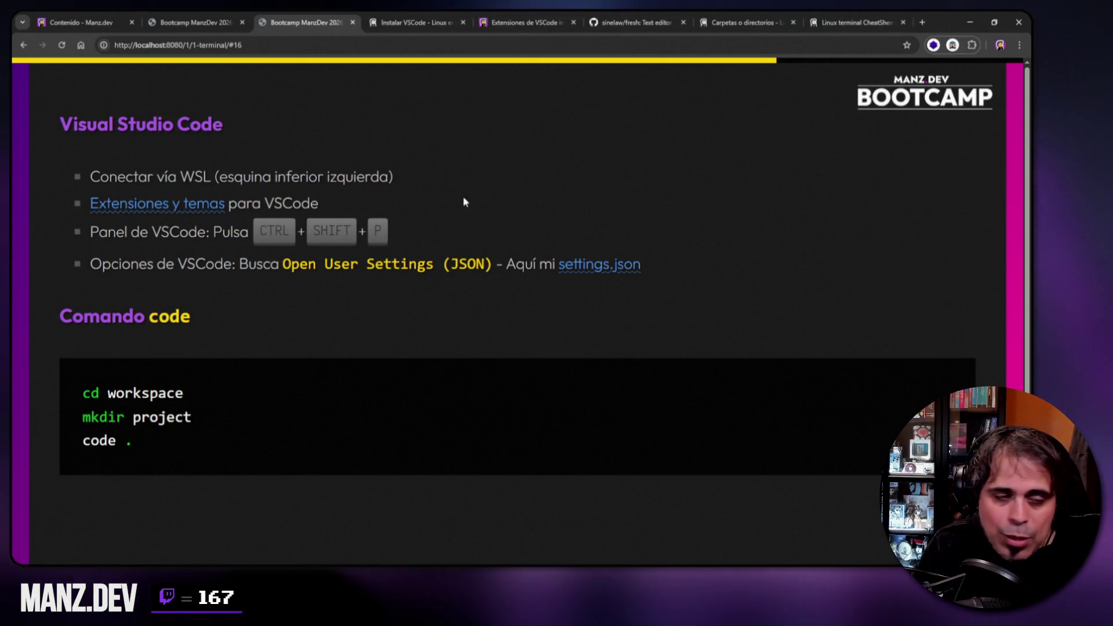
pyautogui.moveTo(99, 231)
pyautogui.mouseDown()
pyautogui.moveTo(212, 232)
pyautogui.moveTo(200, 232)
pyautogui.mouseUp()
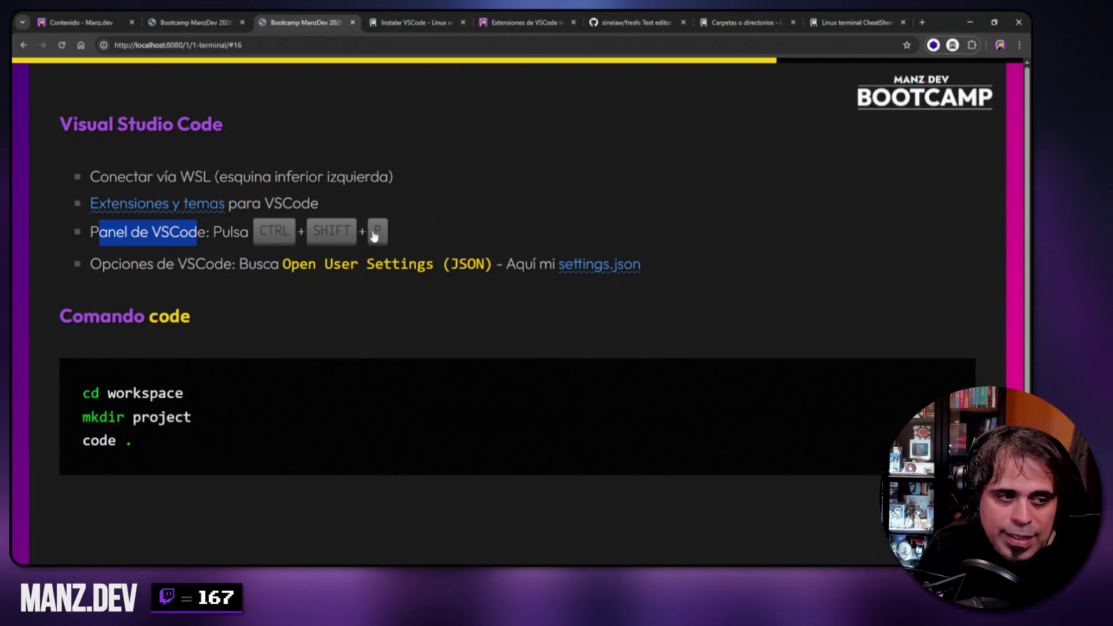
pyautogui.hotkey('alt', 'Tab')
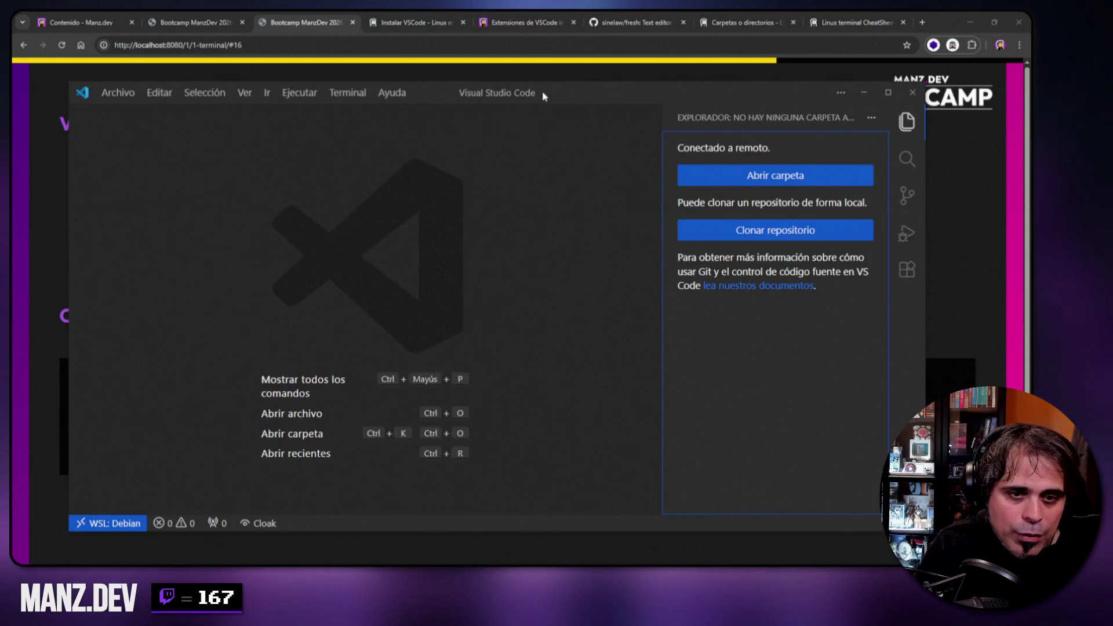
# - Browse the Ctrl+Shift+P command panel, dismiss it twice, then close the VS Code window
pyautogui.hotkey('ctrl', 'shift', 'p')
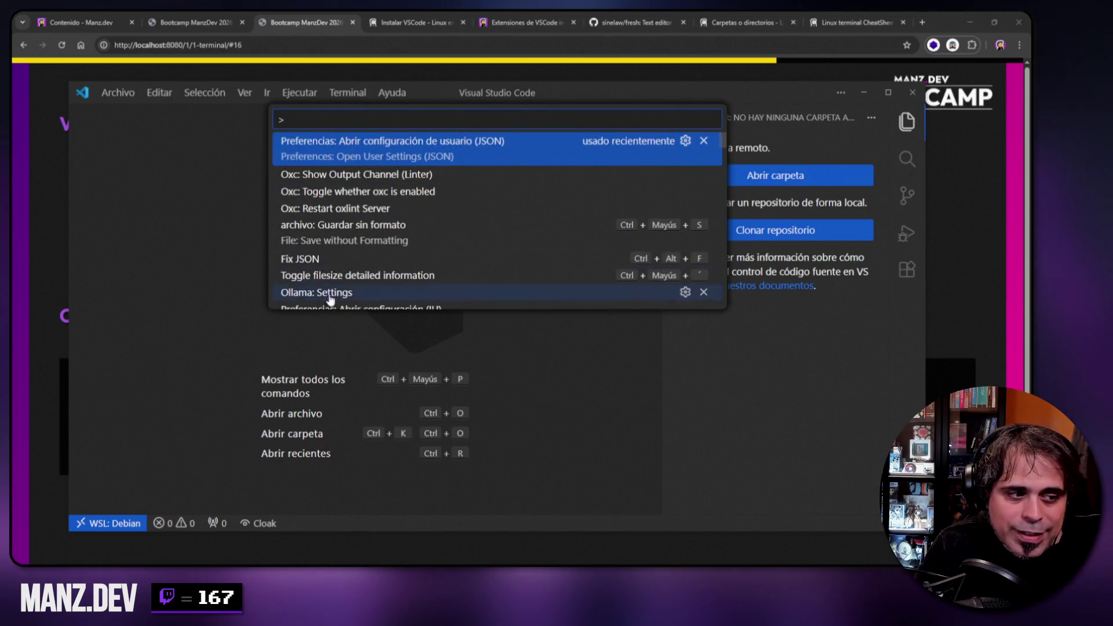
pyautogui.scroll(-5, 336, 267)
pyautogui.scroll(8, 342, 244)
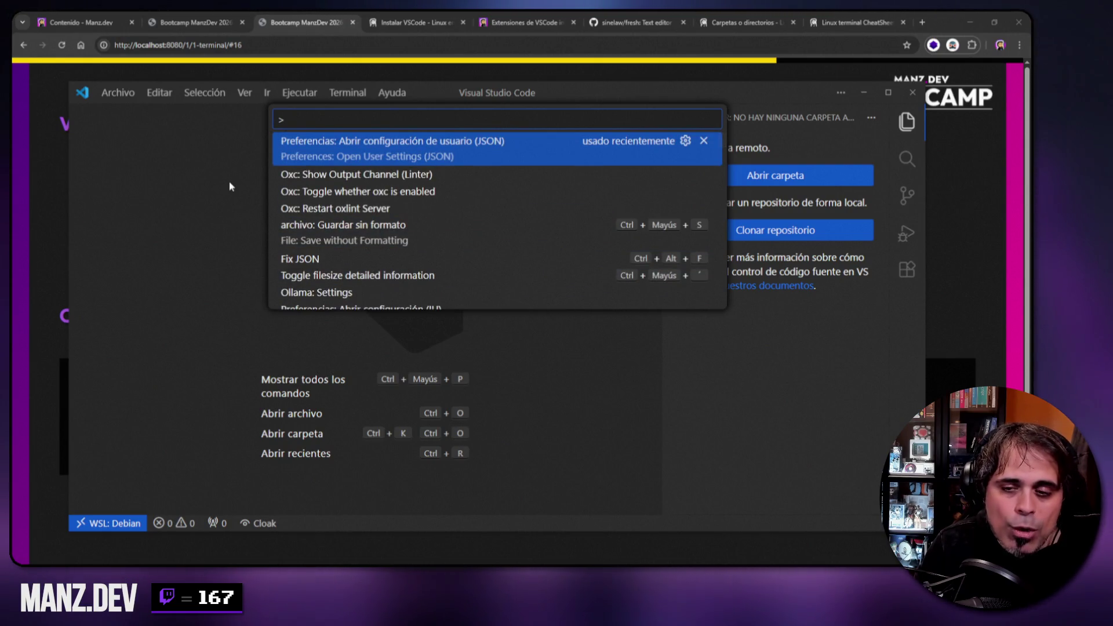
pyautogui.press('Escape')
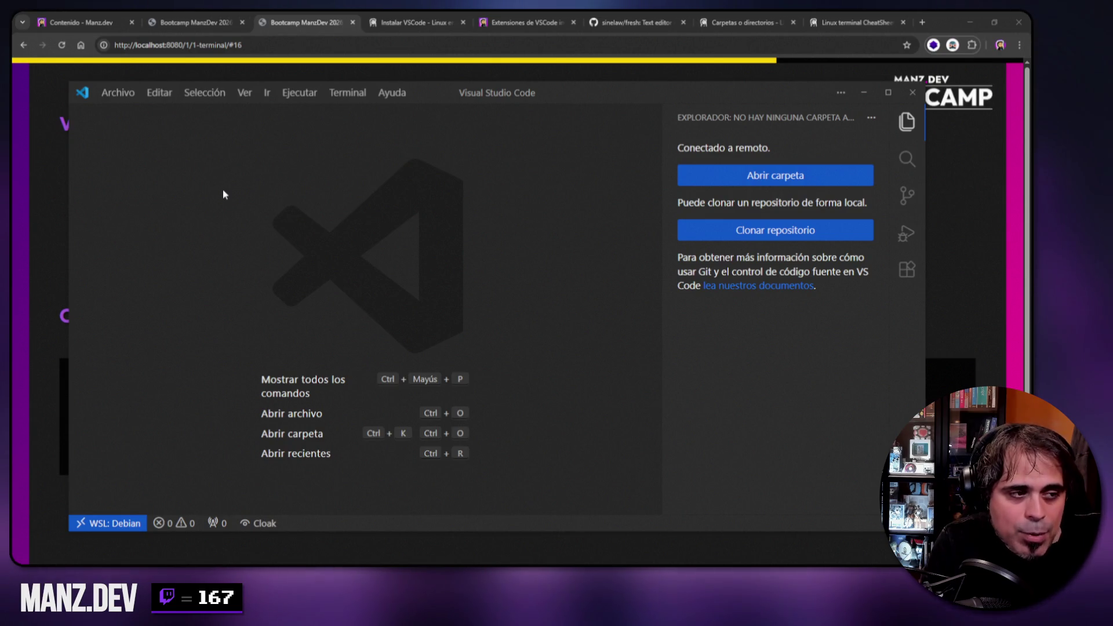
pyautogui.hotkey('ctrl', 'shift', 'p')
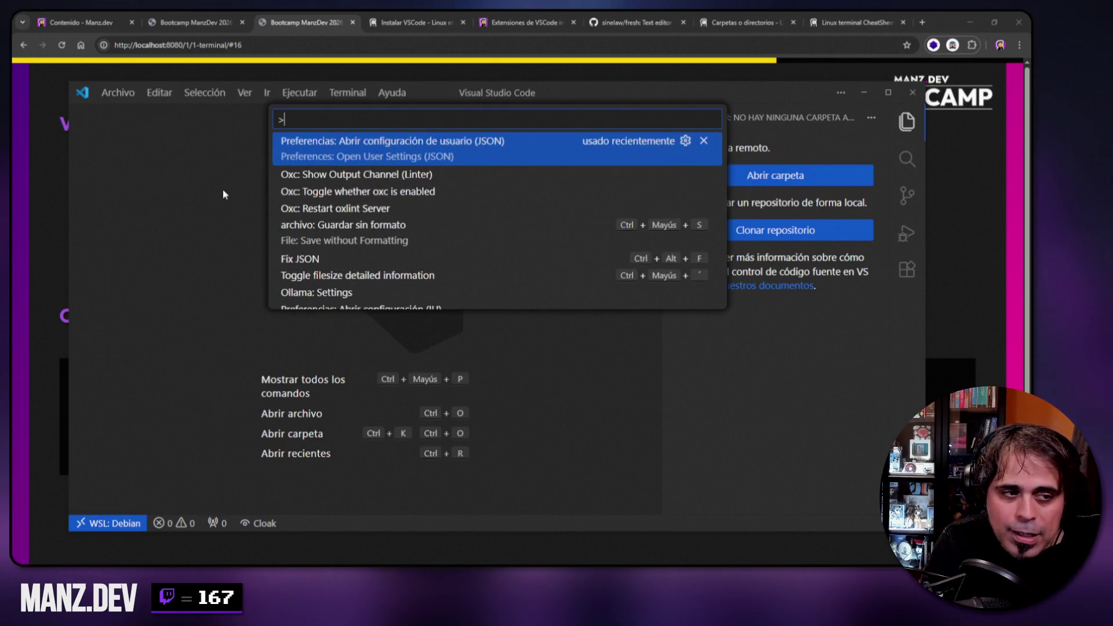
pyautogui.press('Escape')
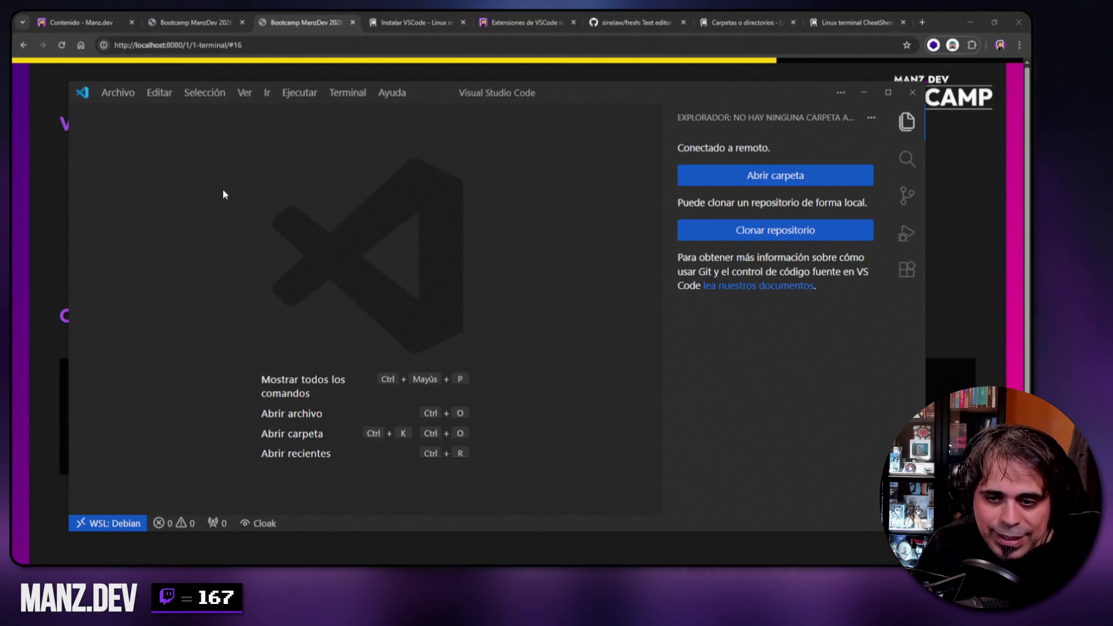
pyautogui.click(912, 92)
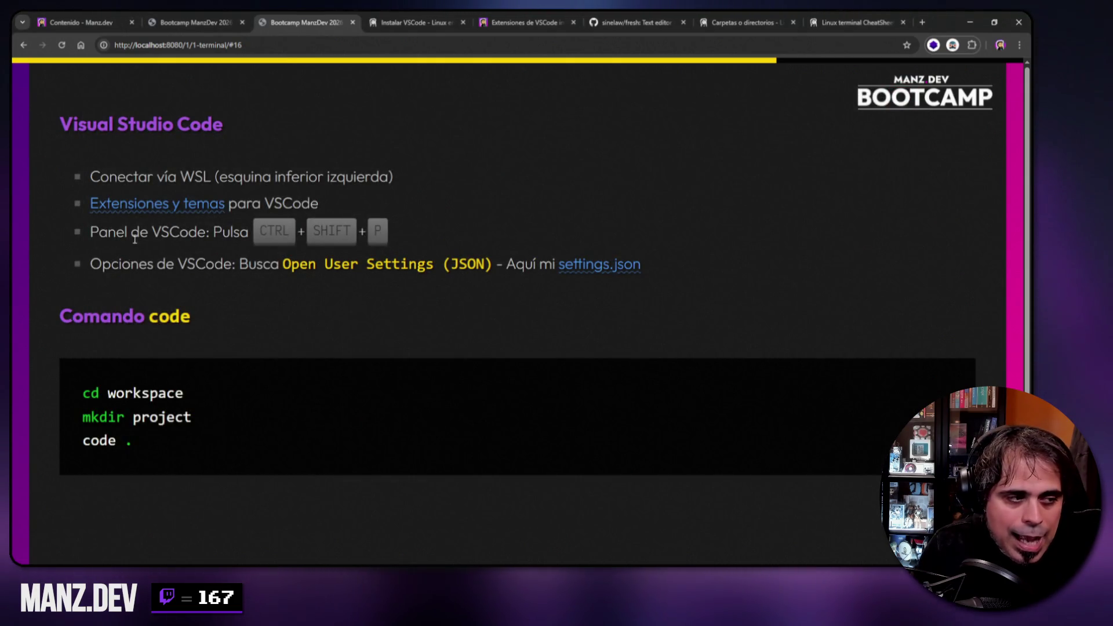
# - Highlight the 'Comando code' heading, then launch Windows Terminal from the right-click menu
pyautogui.moveTo(58, 317); pyautogui.dragTo(200, 319)
pyautogui.moveTo(96, 257); pyautogui.dragTo(215, 264)
pyautogui.moveTo(73, 314)
pyautogui.mouseDown()
pyautogui.moveTo(60, 316)
pyautogui.moveTo(200, 316)
pyautogui.mouseUp()
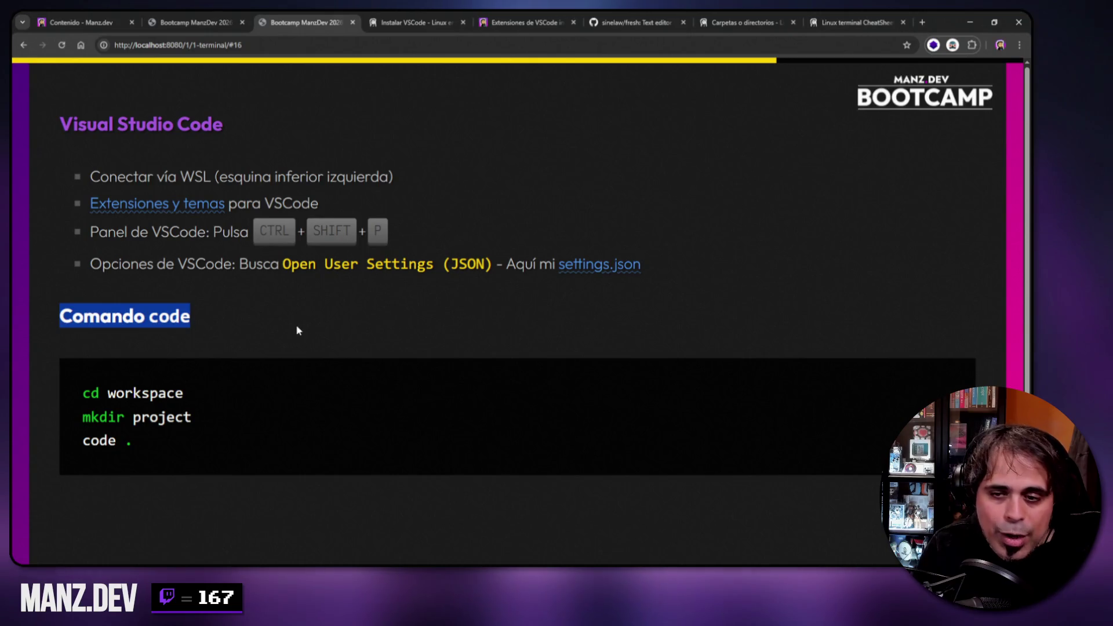
pyautogui.click(276, 338)
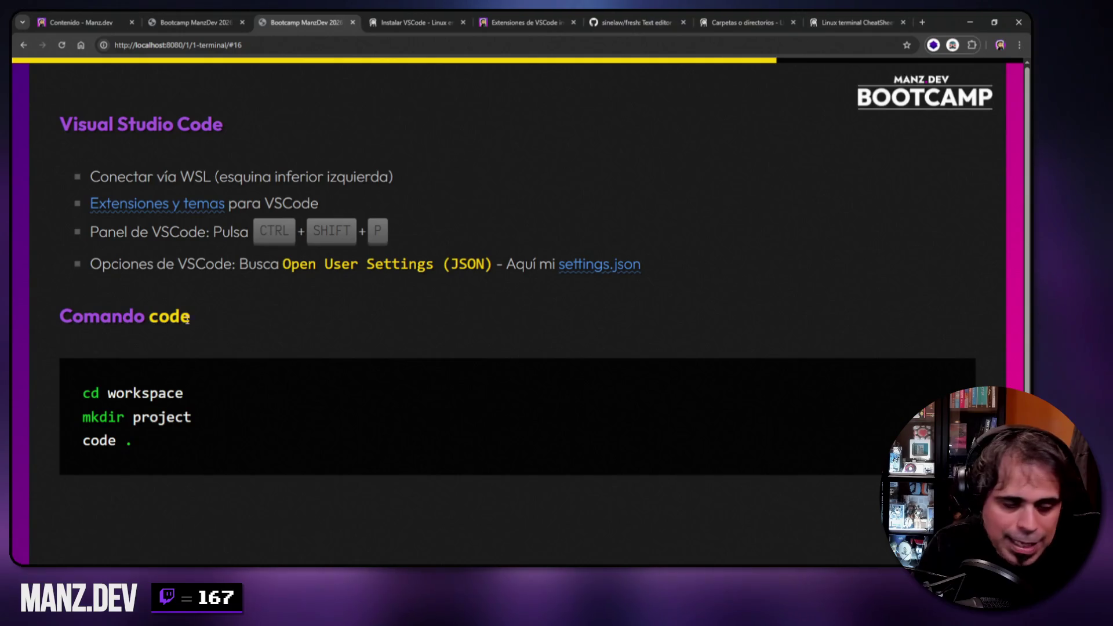
pyautogui.rightClick(322, 449)
pyautogui.click(363, 487)
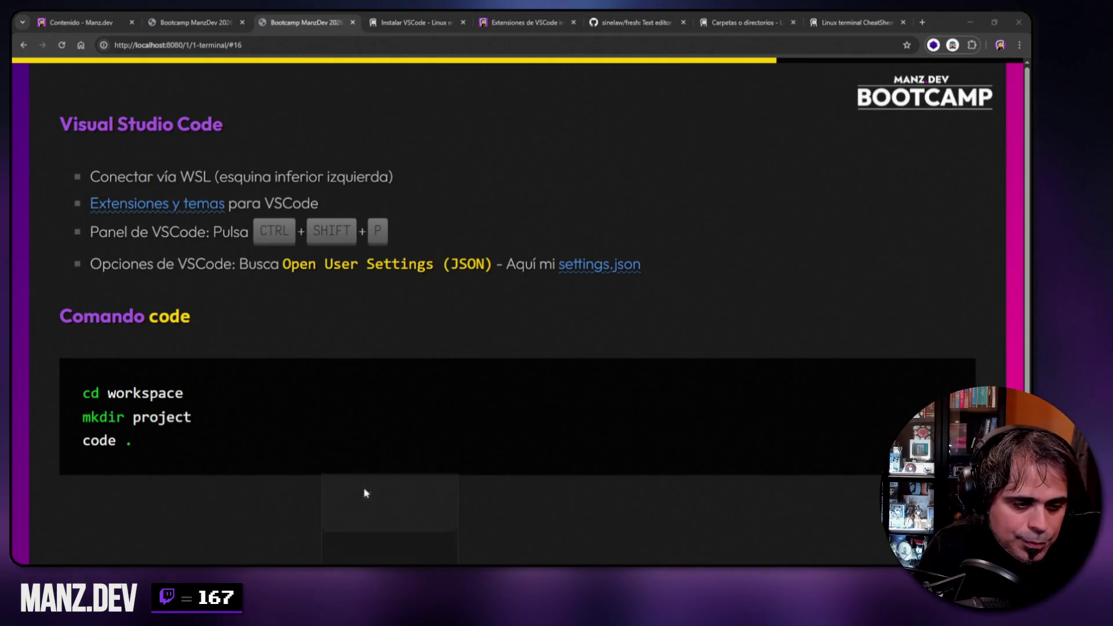
# - Move the terminal window and change into the github folder
pyautogui.moveTo(412, 98); pyautogui.dragTo(626, 160)
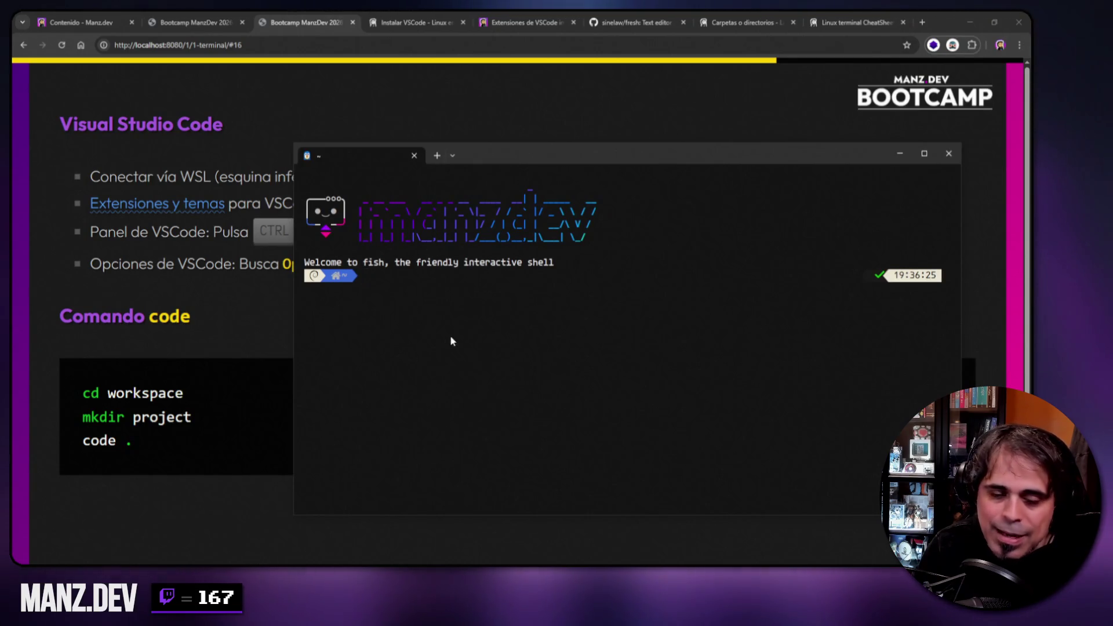
pyautogui.write('cd github/')
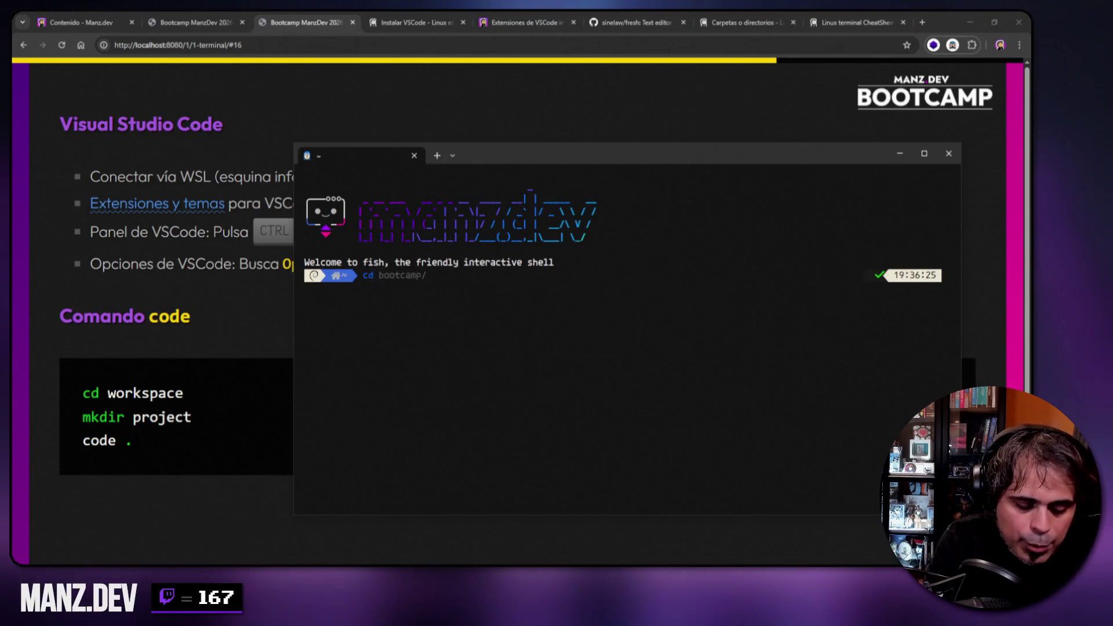
pyautogui.press('Return')
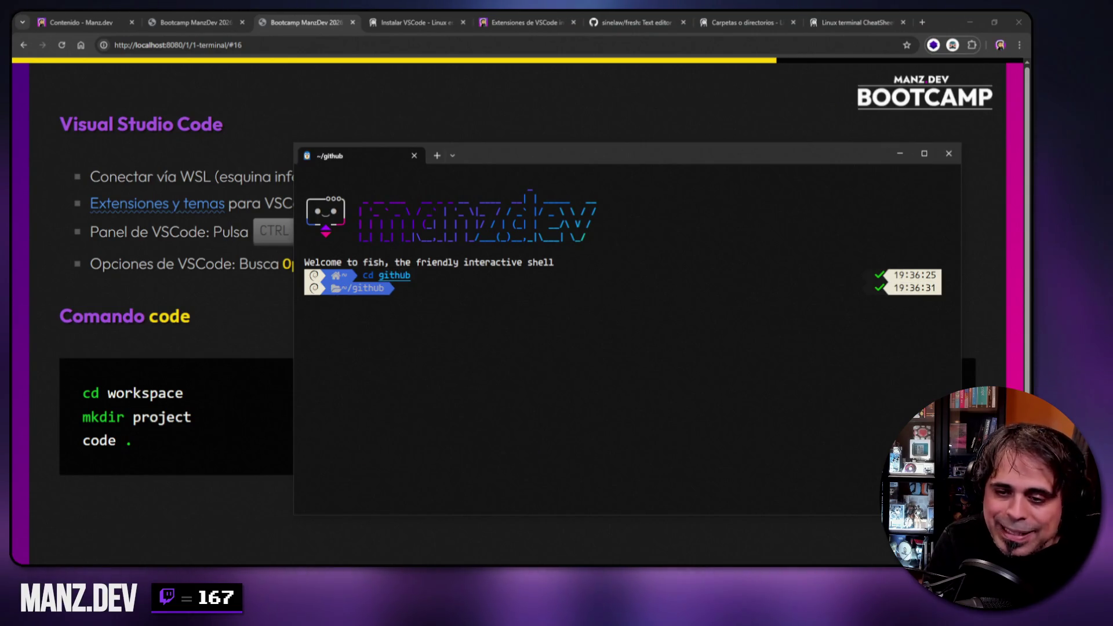
# - Enter bootcamp.manz.dev using Tab completion and launch VS Code there with 'code .'
pyautogui.write('cd boot')
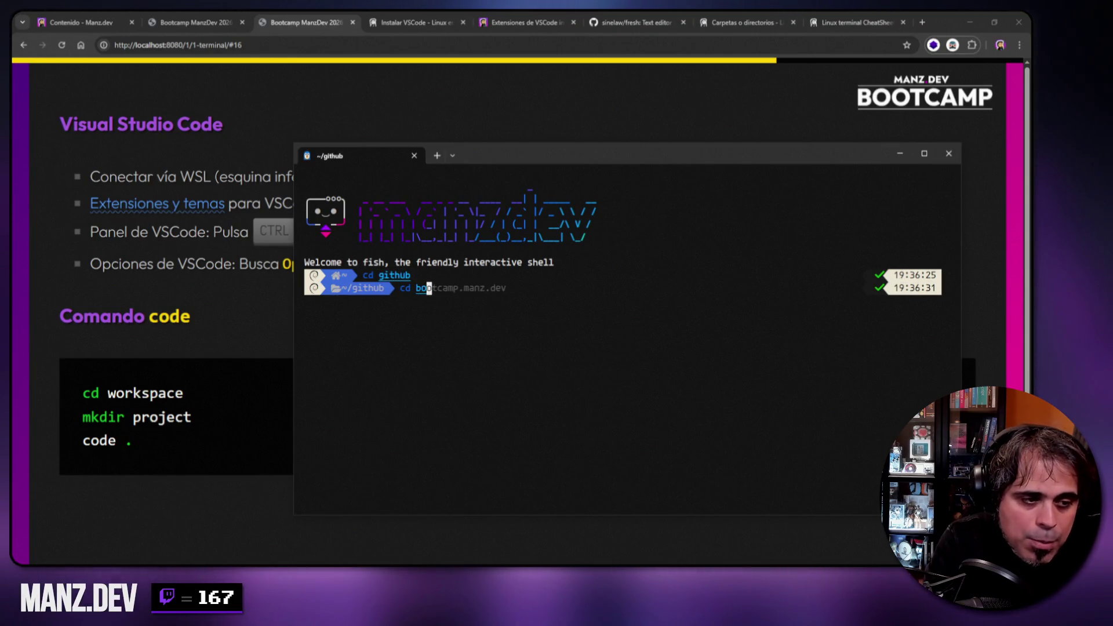
pyautogui.press('Tab')
pyautogui.write('.')
pyautogui.press('Tab')
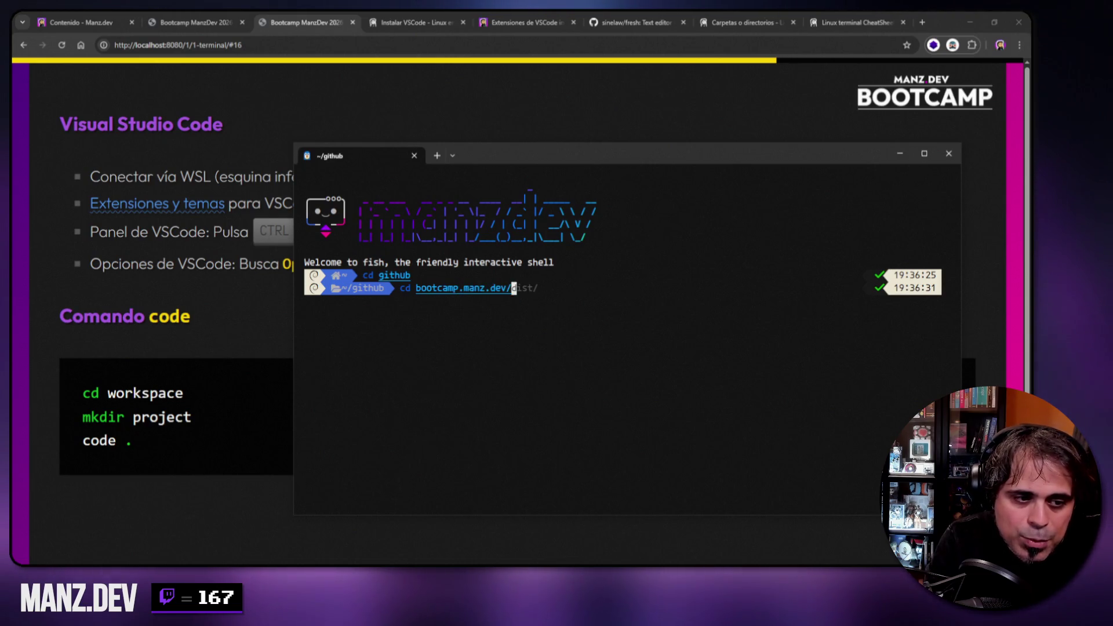
pyautogui.press('Return')
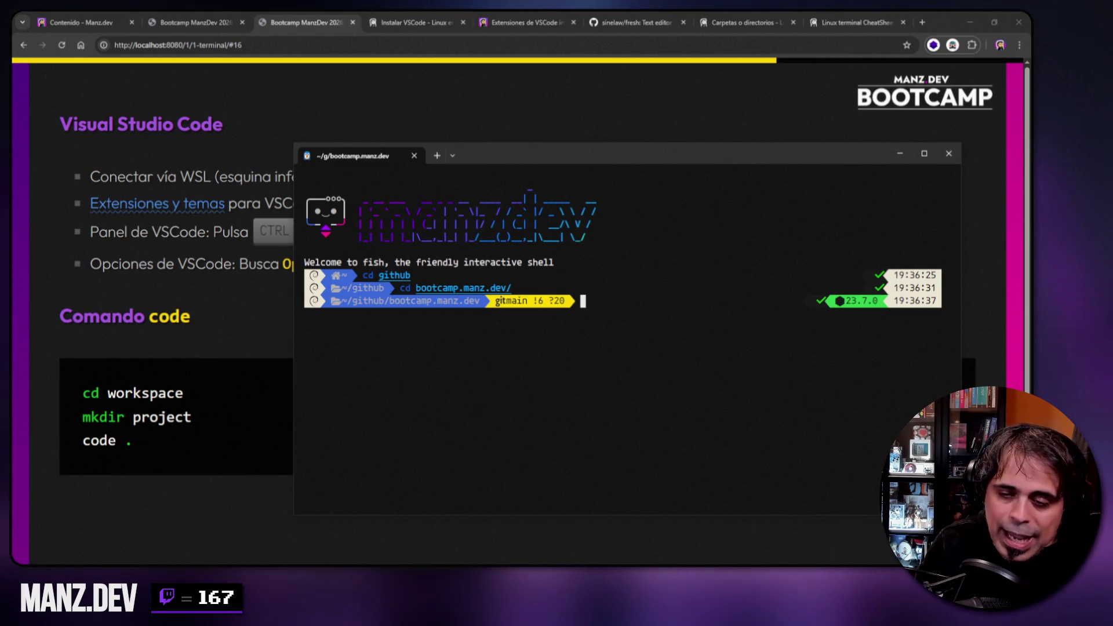
pyautogui.write('code .')
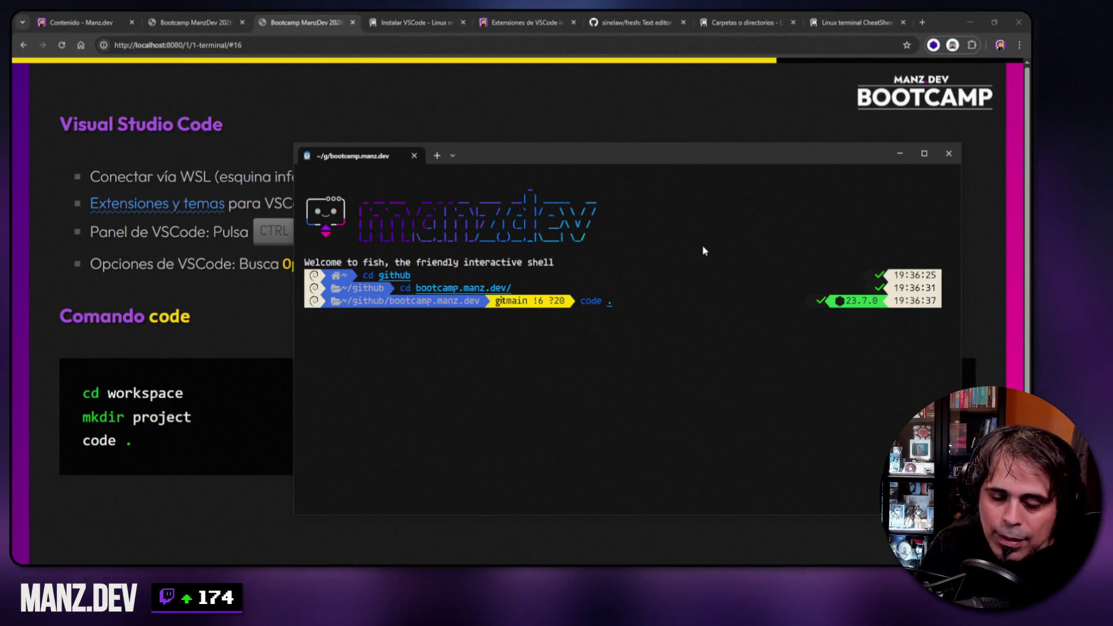
pyautogui.press('Return')
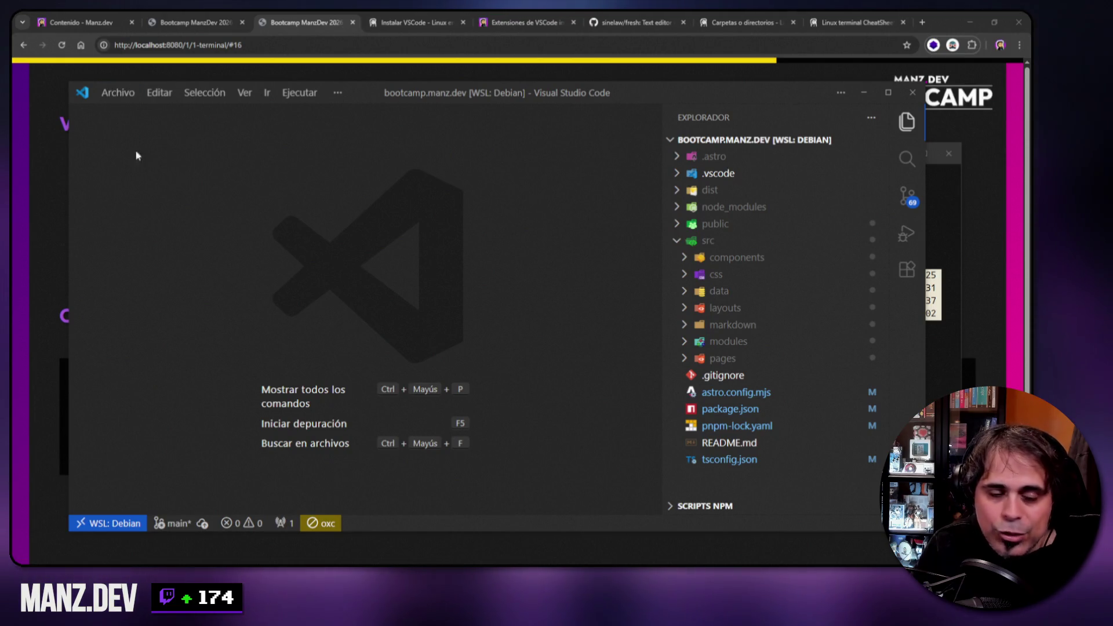
# - Collapse and re-expand the BOOTCAMP.MANZ.DEV tree, moving the window aside to show the terminal
pyautogui.click(675, 138)
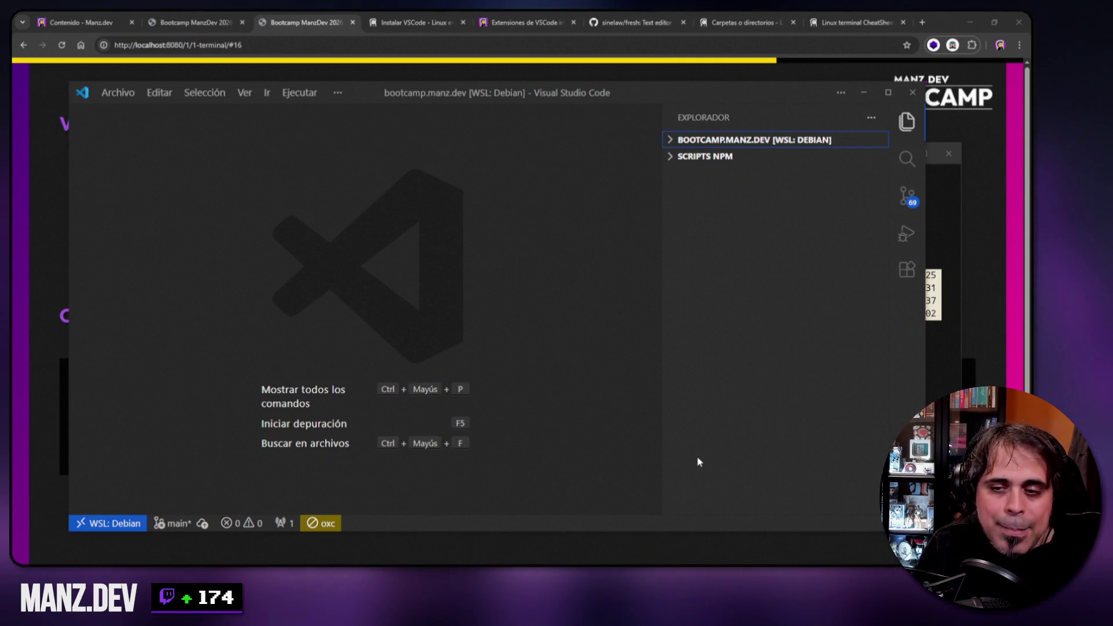
pyautogui.click(692, 145)
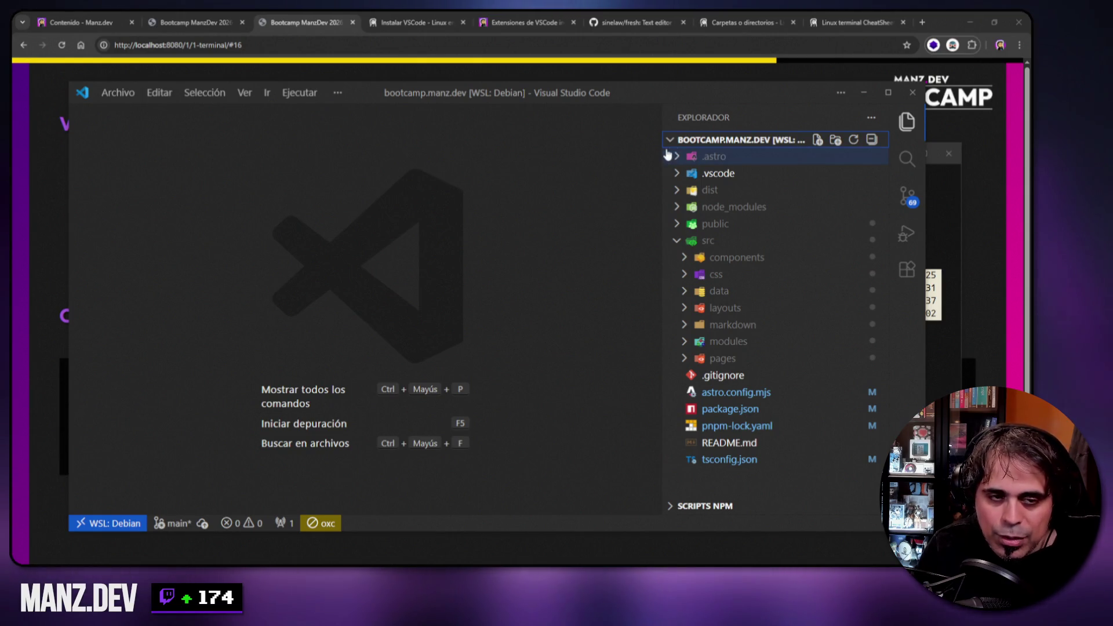
pyautogui.moveTo(697, 89); pyautogui.dragTo(693, 540)
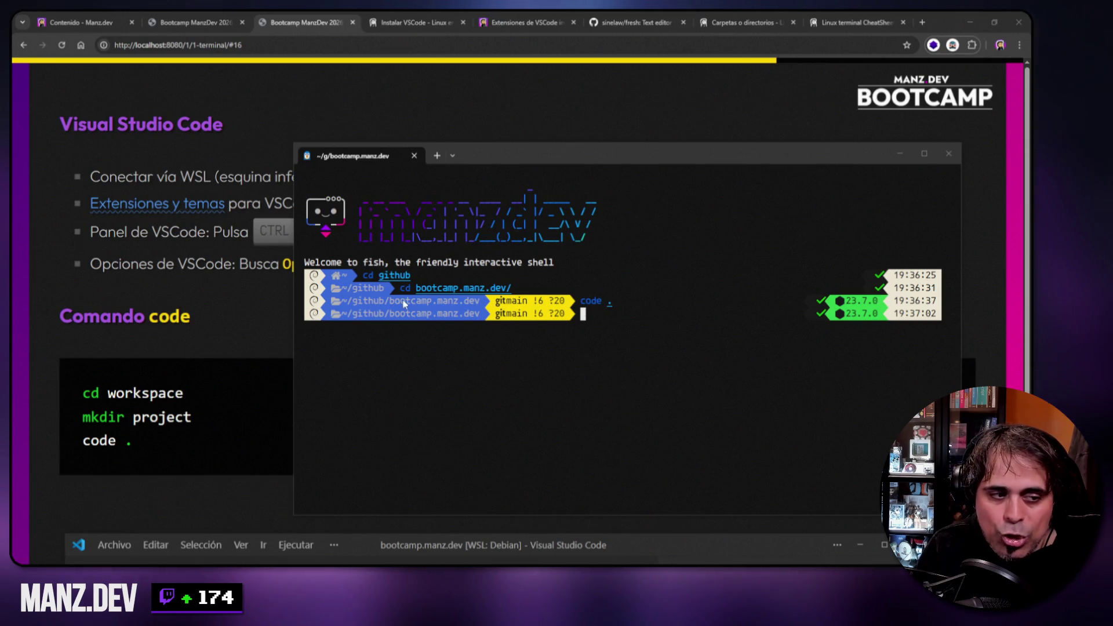
pyautogui.moveTo(628, 546)
pyautogui.mouseDown()
pyautogui.moveTo(623, 139)
pyautogui.moveTo(641, 86)
pyautogui.mouseUp()
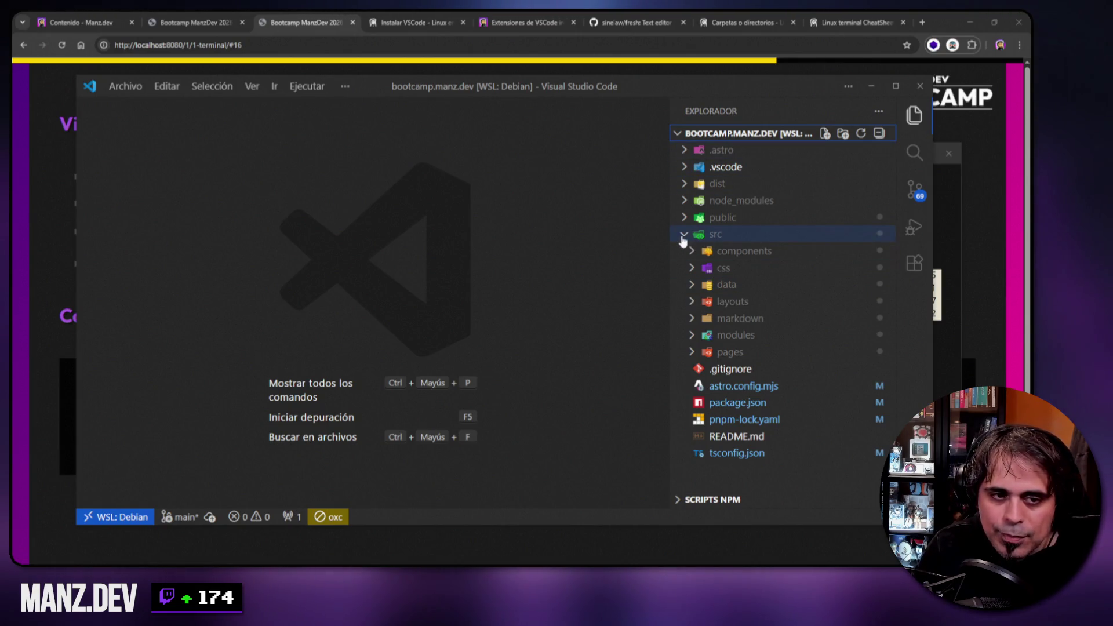
pyautogui.click(714, 135)
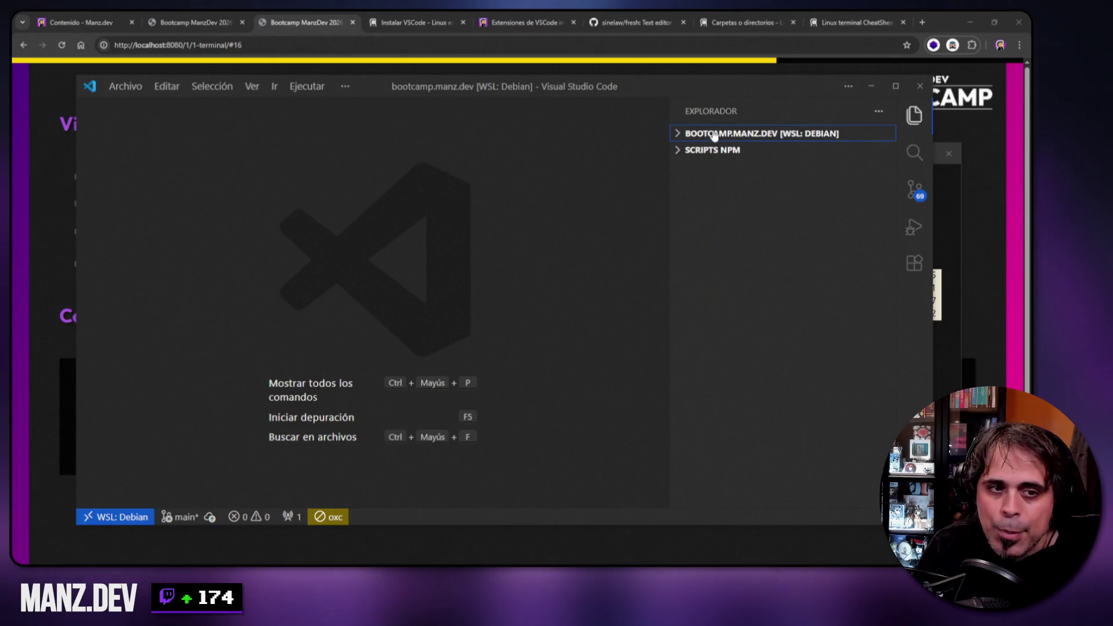
pyautogui.click(844, 138)
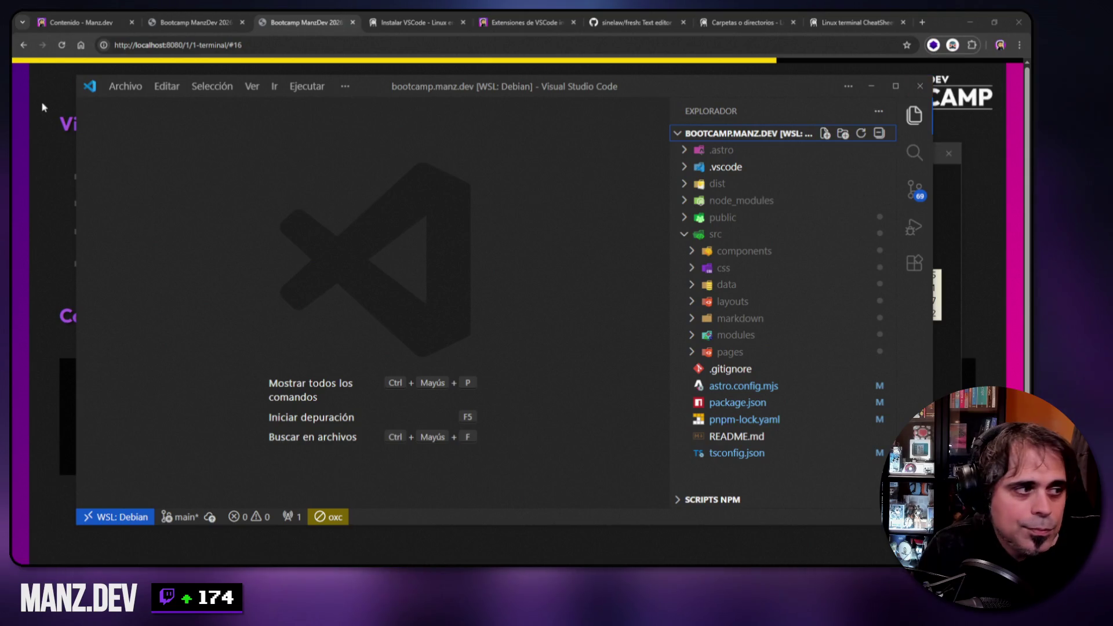
# - Close the project folder via Archivo > Cerrar carpeta and switch away from VS Code
pyautogui.click(125, 87)
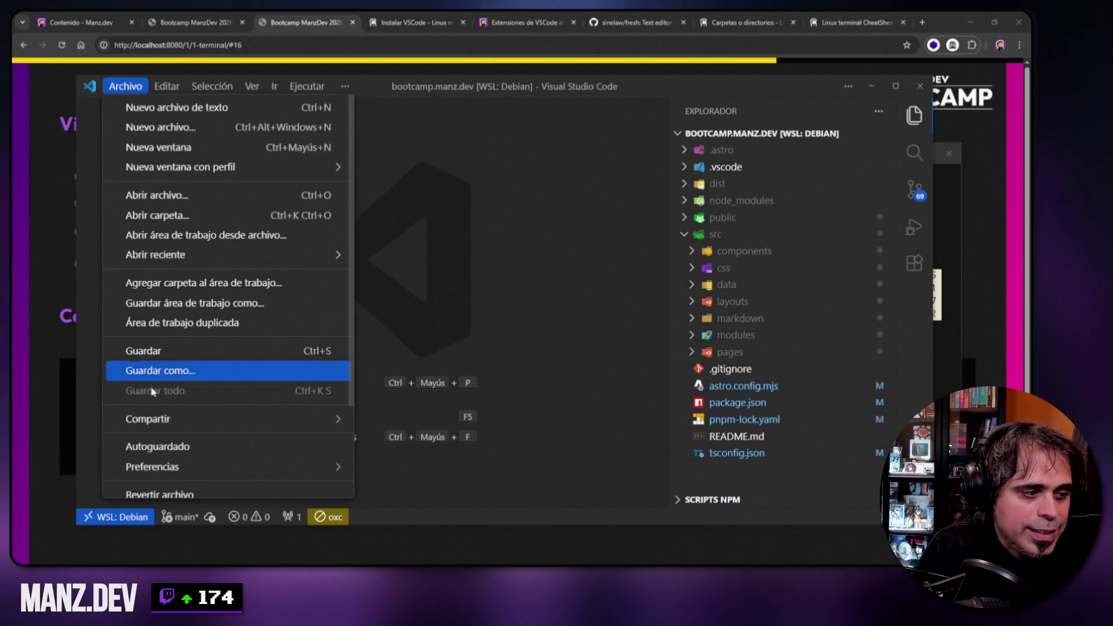
pyautogui.scroll(-2, 152, 214)
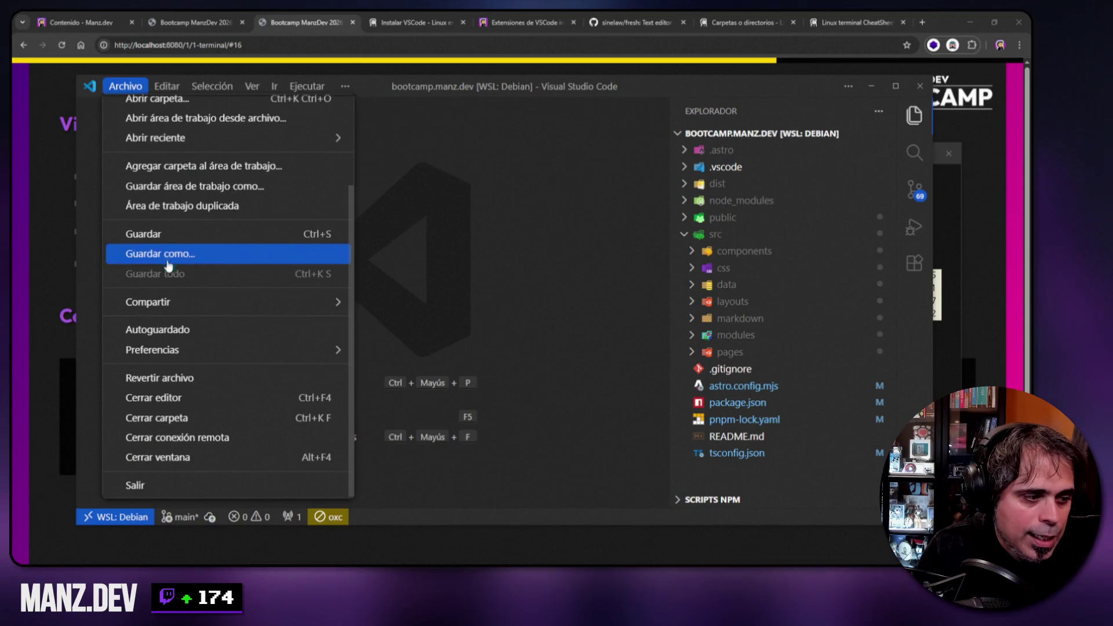
pyautogui.click(173, 419)
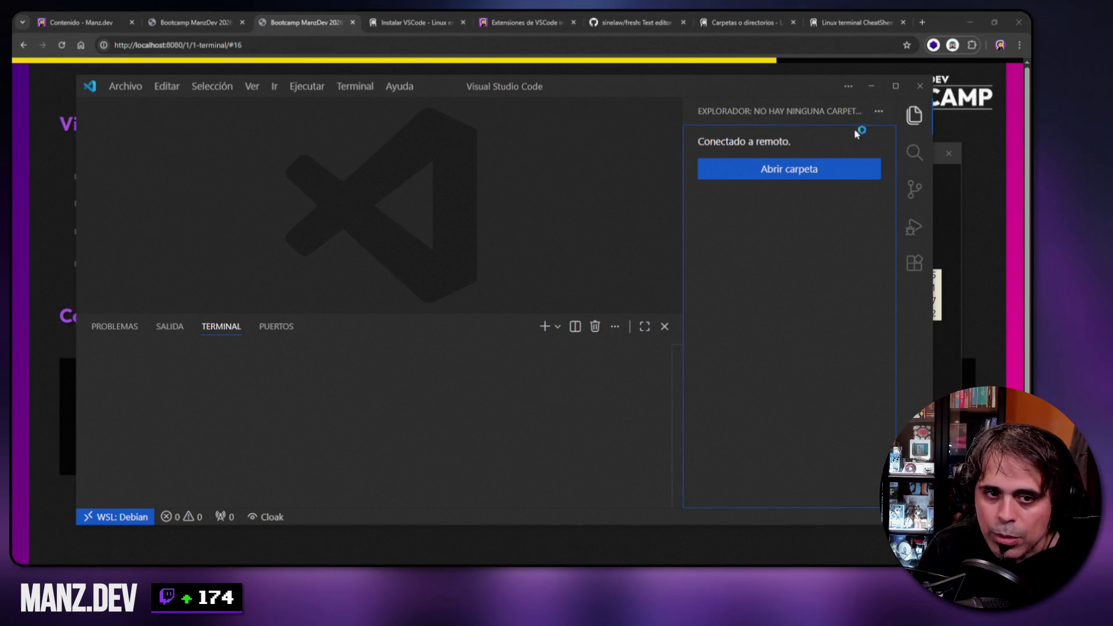
pyautogui.hotkey('alt', 'Tab')
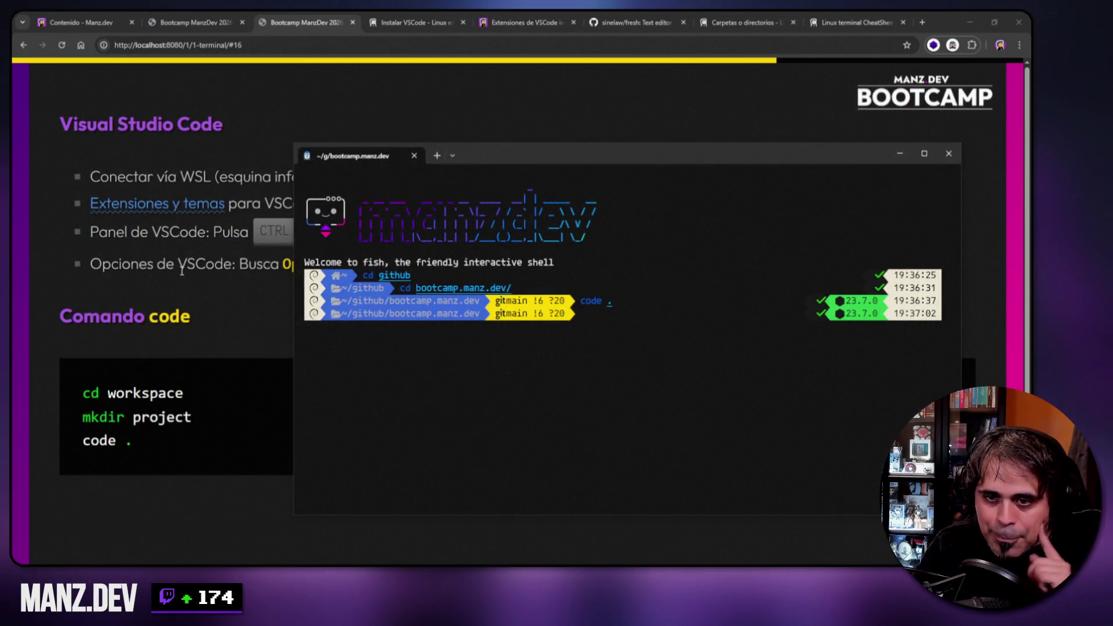
pyautogui.click(156, 268)
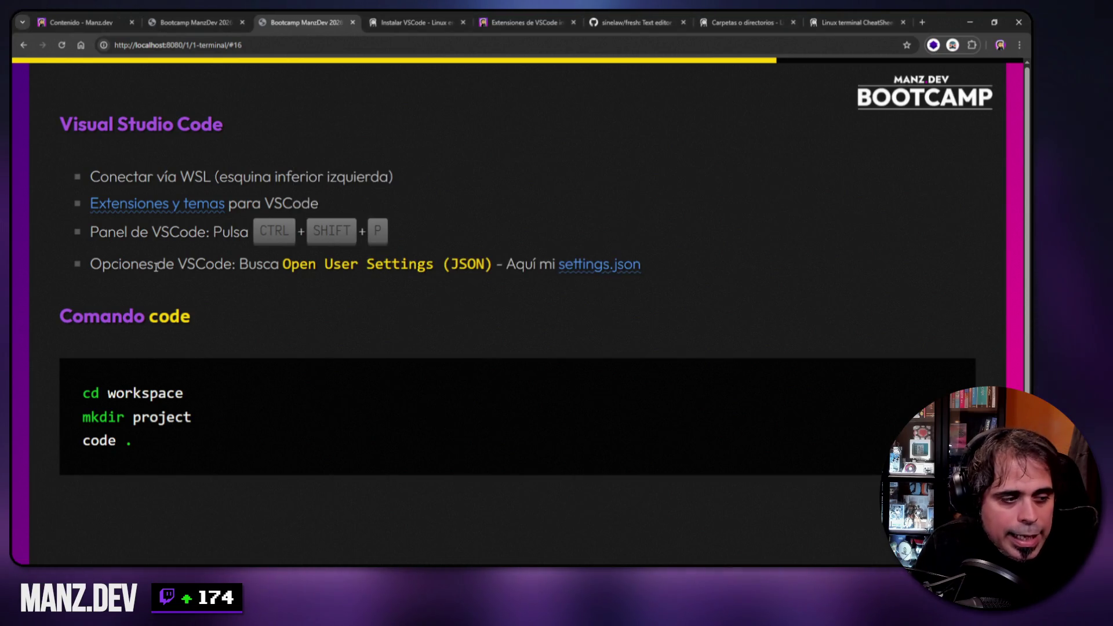
pyautogui.moveTo(108, 394); pyautogui.dragTo(196, 397)
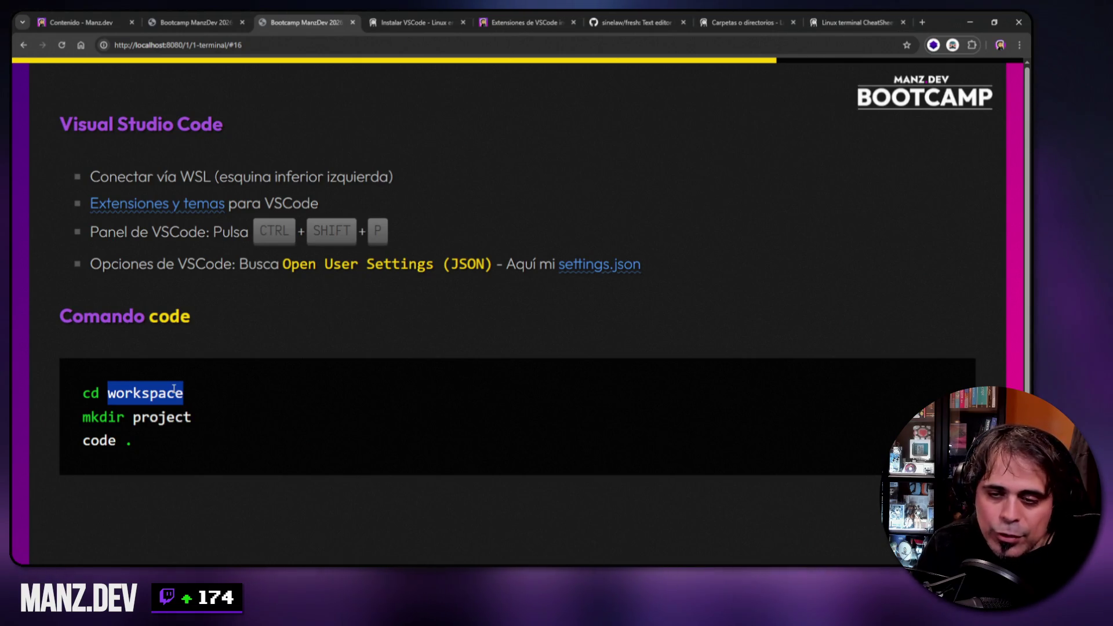
pyautogui.click(110, 392)
pyautogui.moveTo(108, 393); pyautogui.dragTo(183, 393)
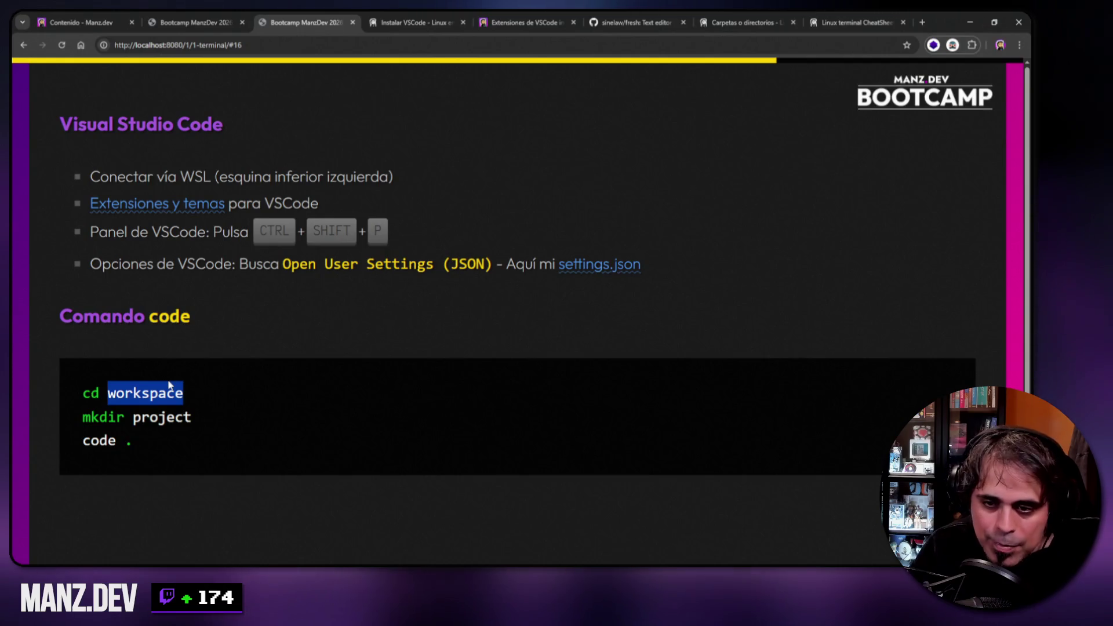
pyautogui.click(86, 393)
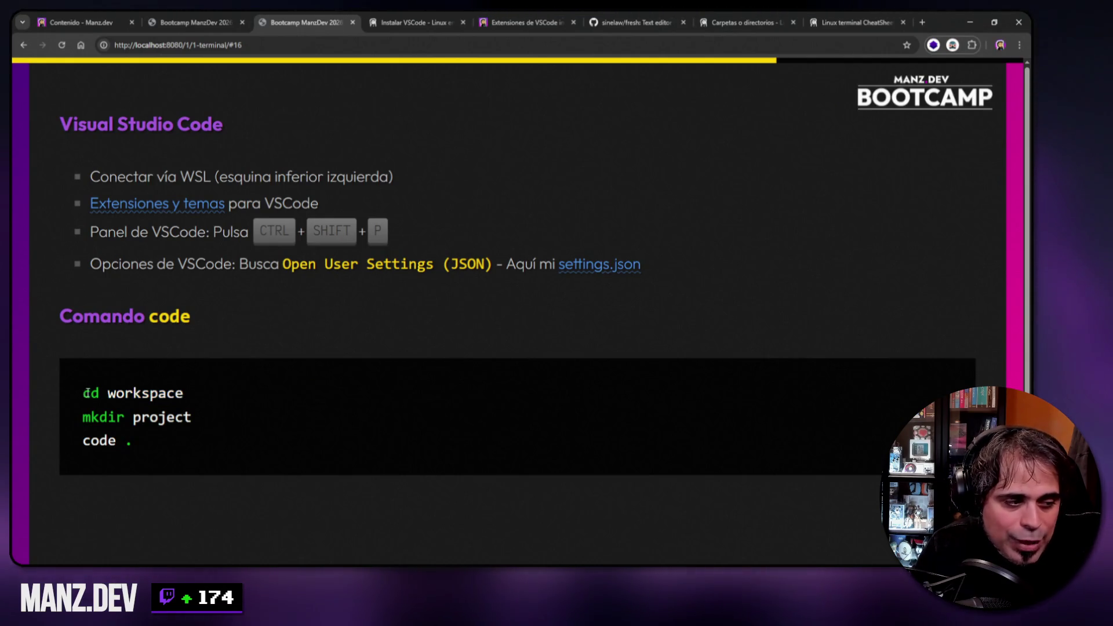
pyautogui.moveTo(85, 392); pyautogui.dragTo(183, 394)
pyautogui.moveTo(83, 417); pyautogui.dragTo(191, 417)
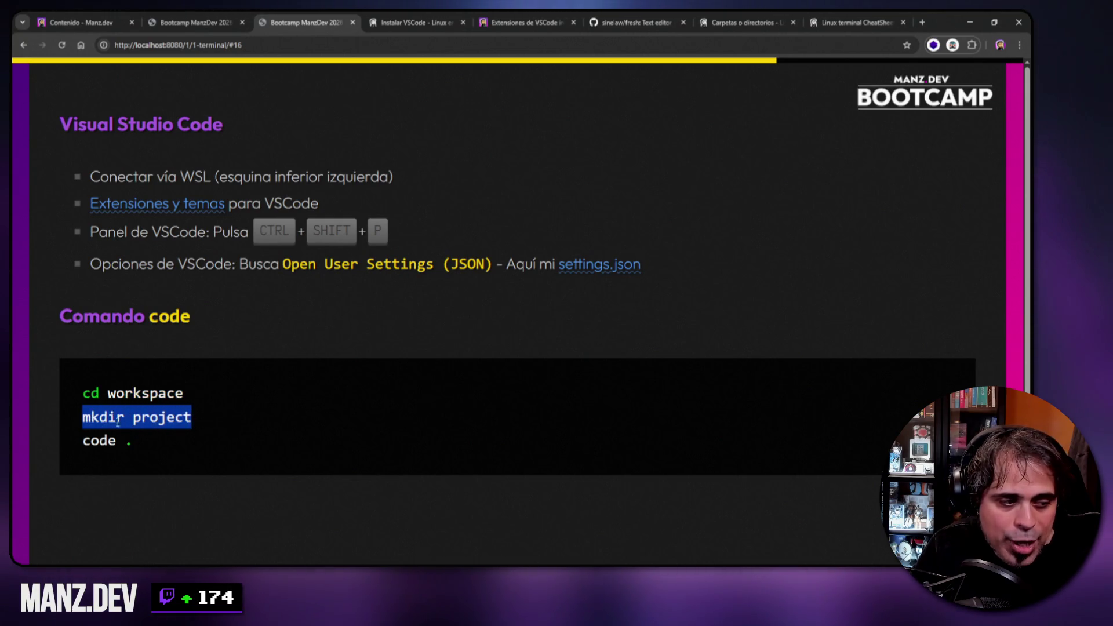
pyautogui.moveTo(84, 440); pyautogui.dragTo(133, 441)
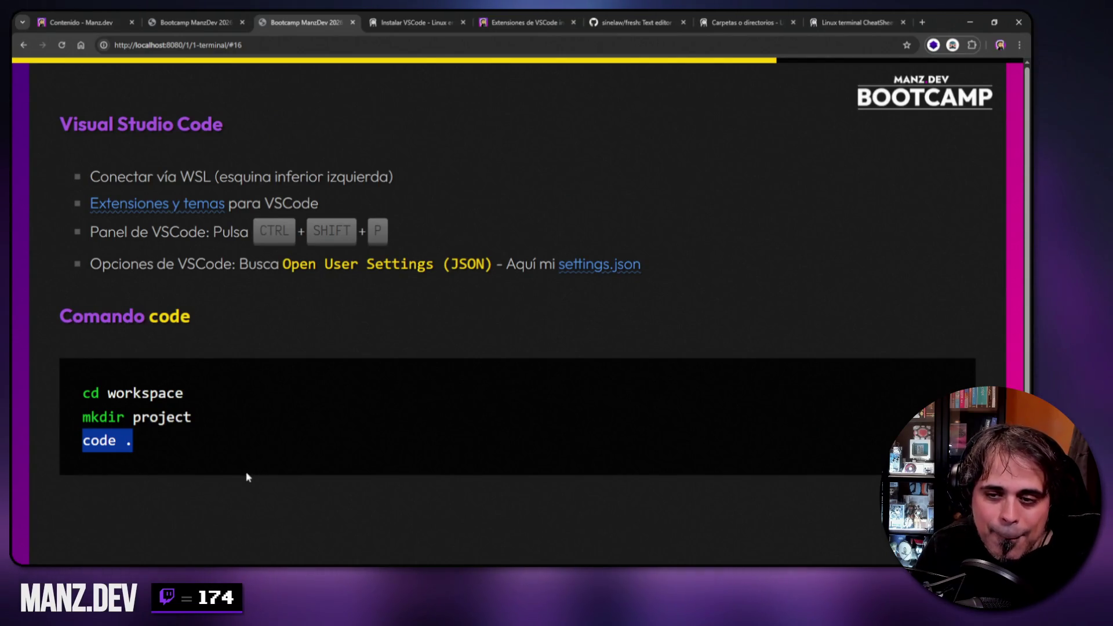
pyautogui.click(224, 440)
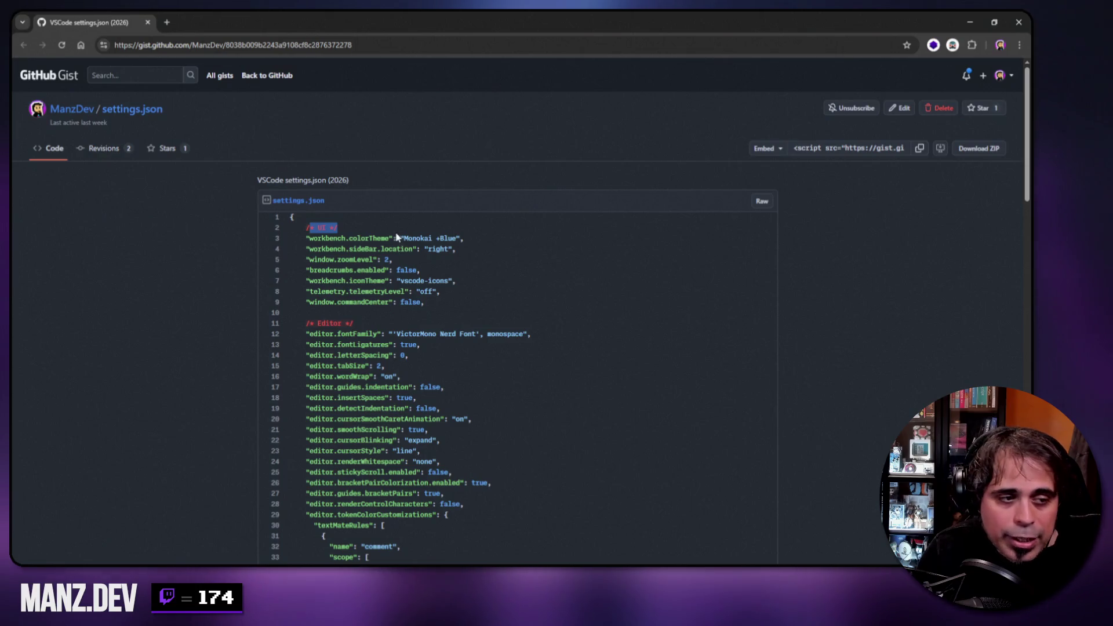
# - Highlight the 'Monokai +Blue' theme and zoom level 2 in the settings gist, then close it
pyautogui.moveTo(404, 239); pyautogui.dragTo(458, 238)
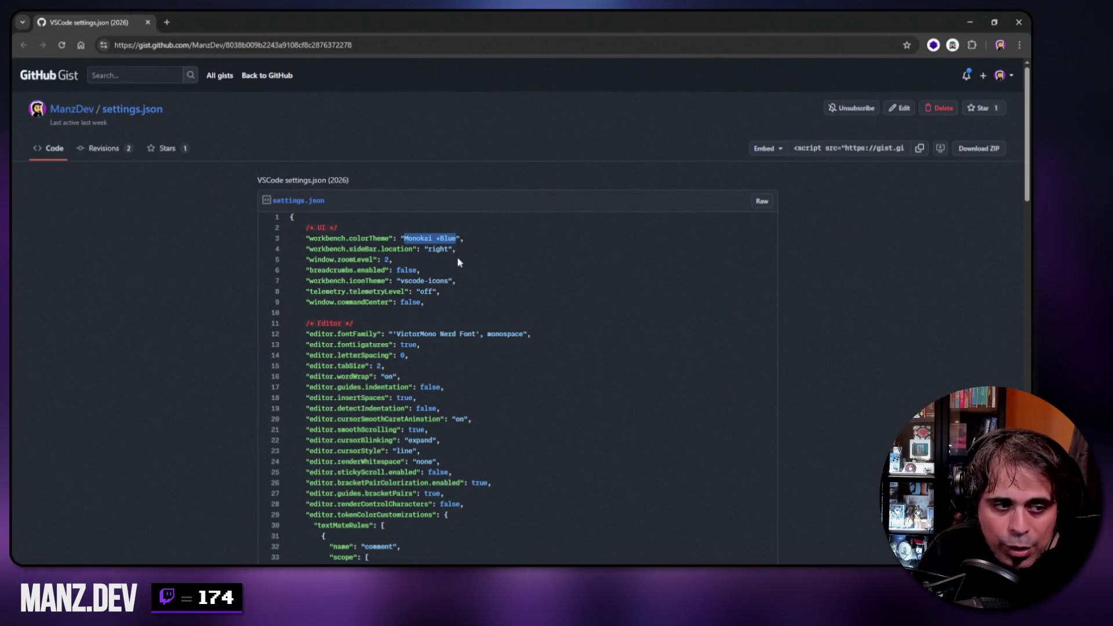
pyautogui.doubleClick(386, 260)
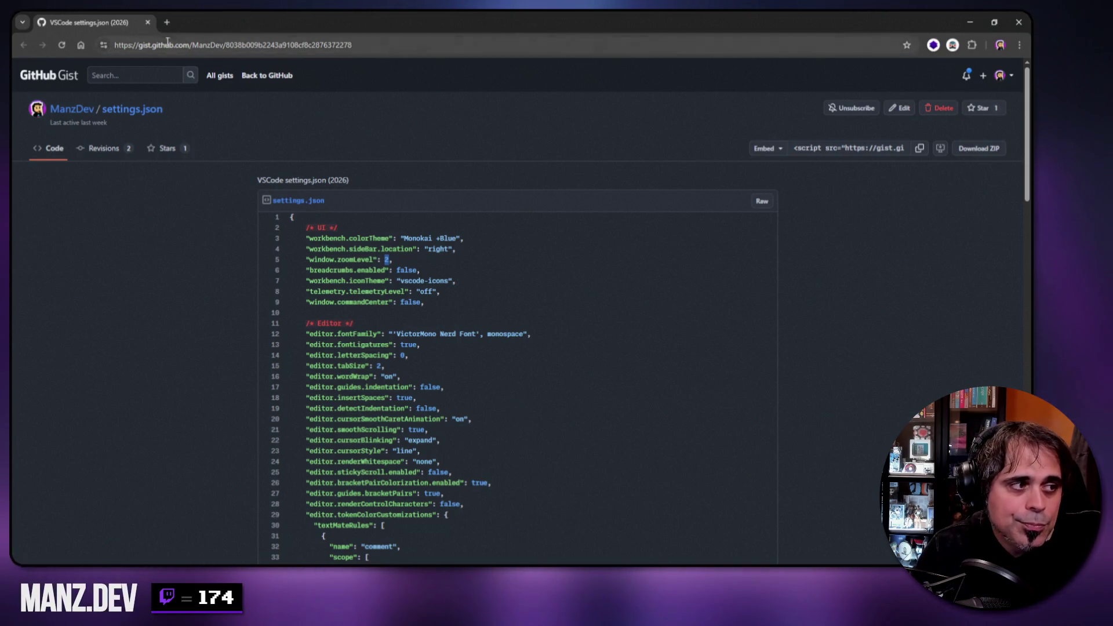
pyautogui.click(149, 23)
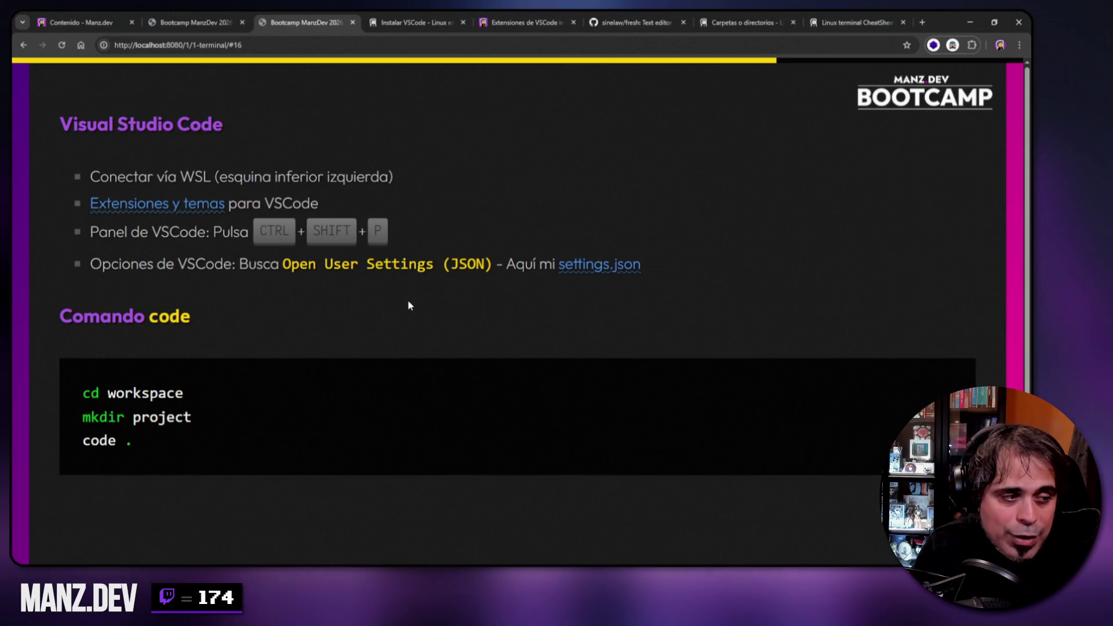
pyautogui.press('Right')
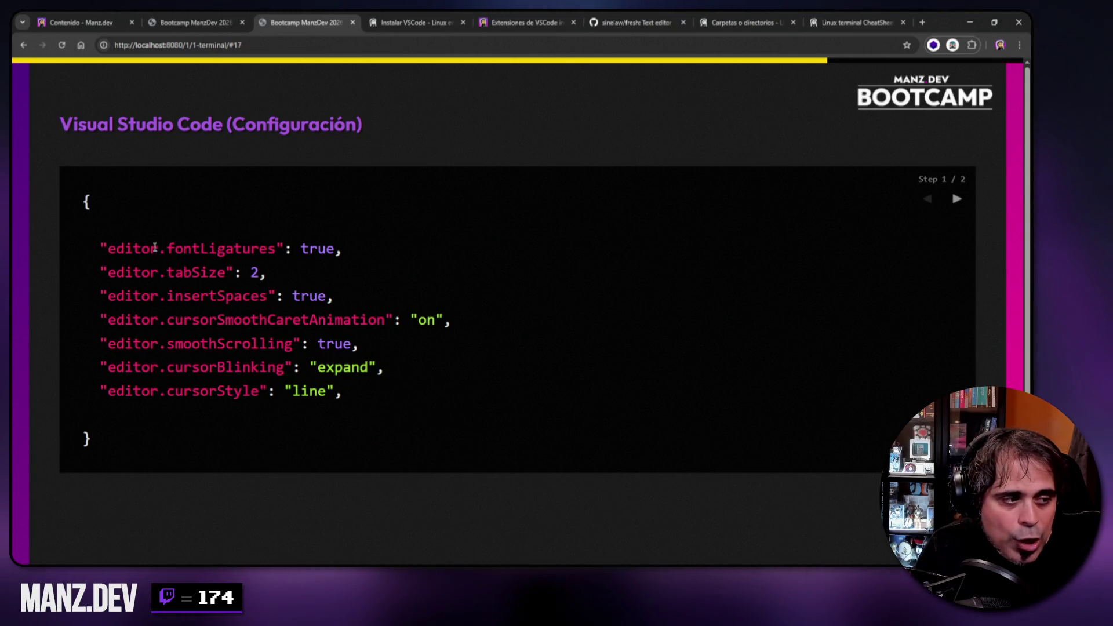
# - Highlight fontLigatures on slide 17 and position the blank Notepad2 window over the slide
pyautogui.moveTo(167, 250); pyautogui.dragTo(275, 250)
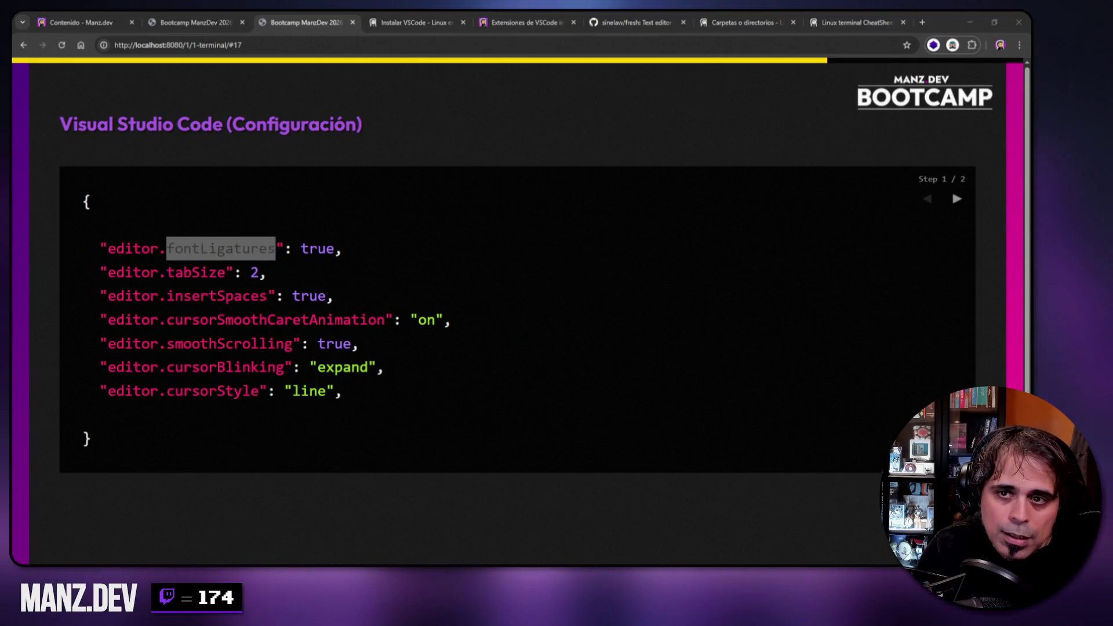
pyautogui.moveTo(631, 133); pyautogui.dragTo(551, 147)
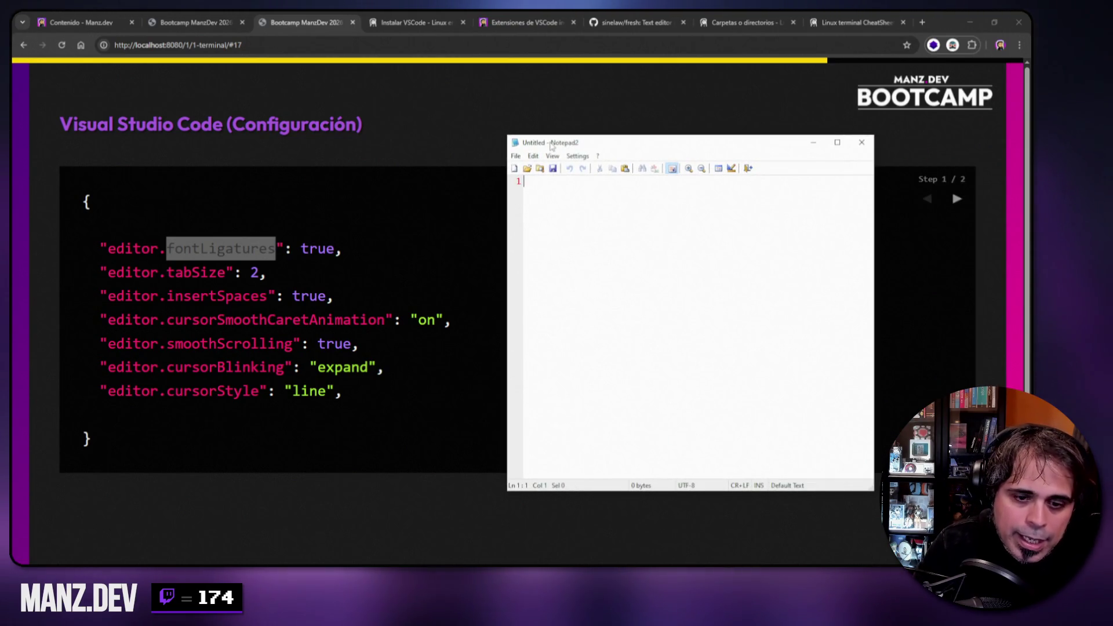
# - Shrink Notepad2, write => and = > on separate lines to compare, then discard the note unsaved
pyautogui.moveTo(875, 490); pyautogui.dragTo(734, 303)
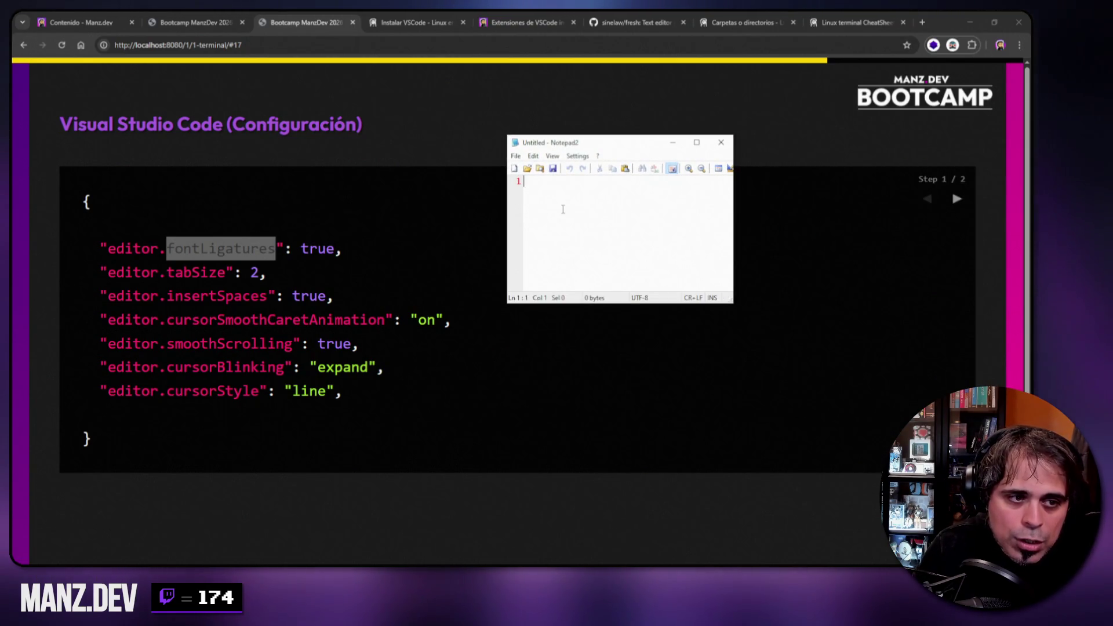
pyautogui.write('=')
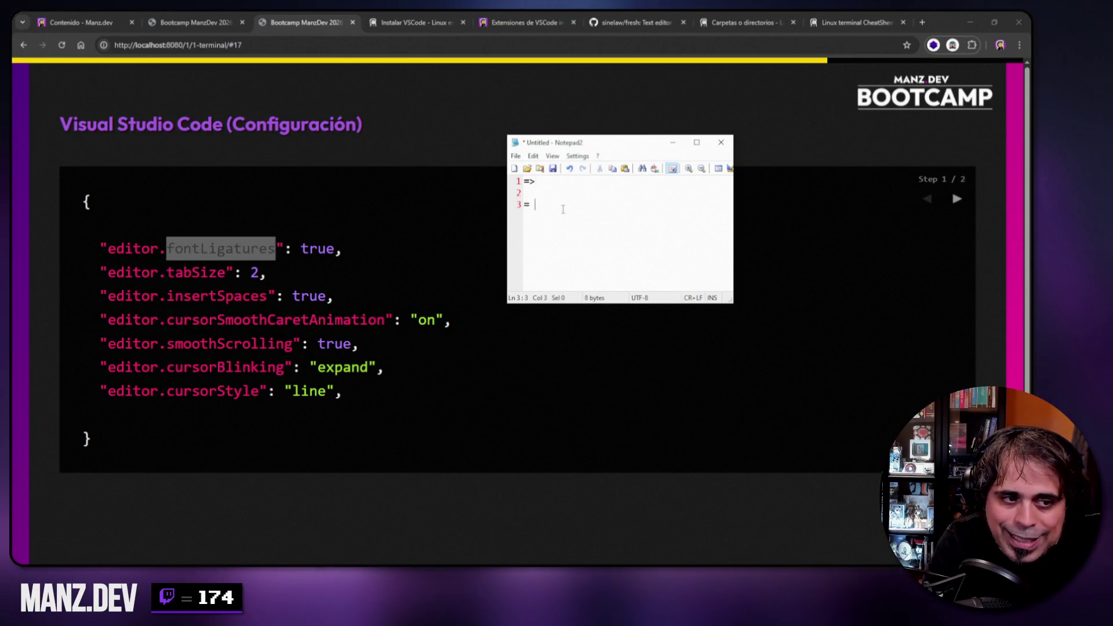
pyautogui.write('>  = >')
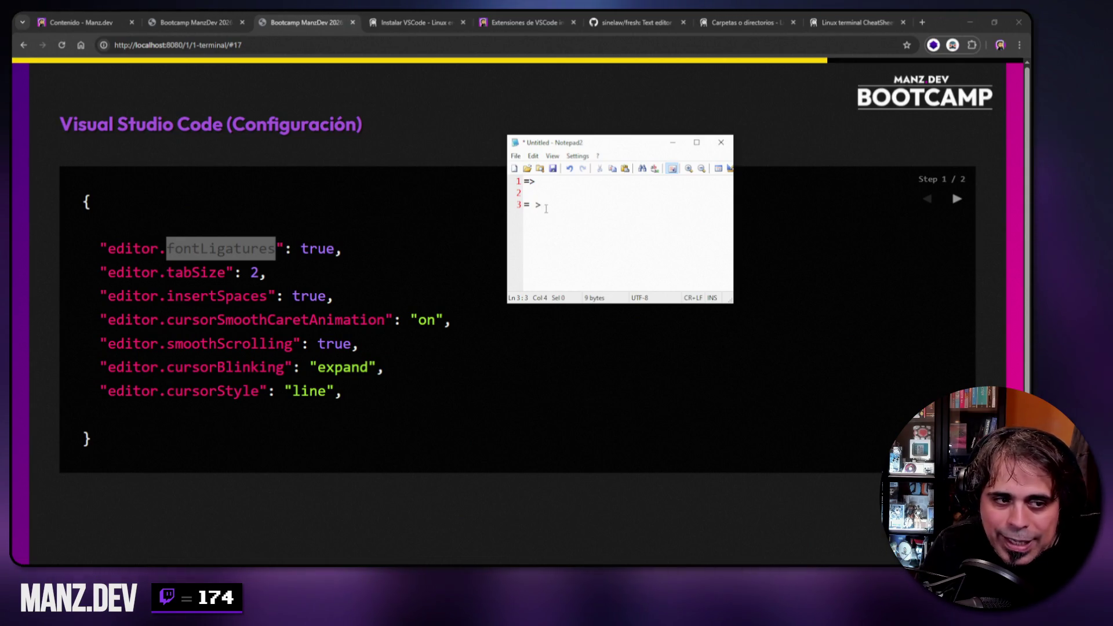
pyautogui.moveTo(544, 206); pyautogui.dragTo(514, 212)
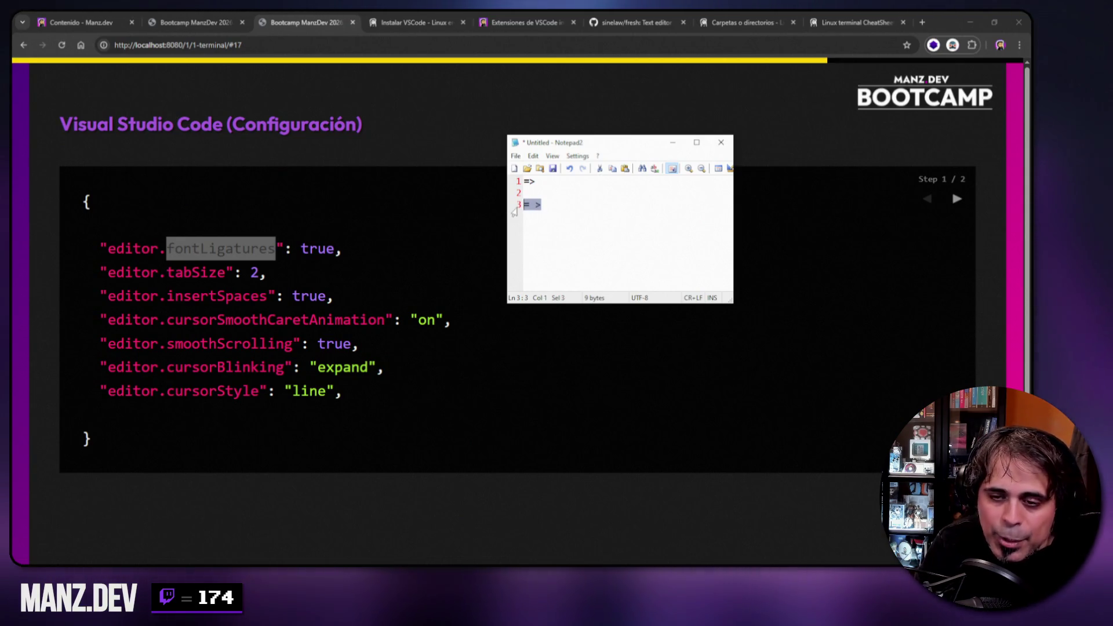
pyautogui.click(720, 142)
pyautogui.click(525, 329)
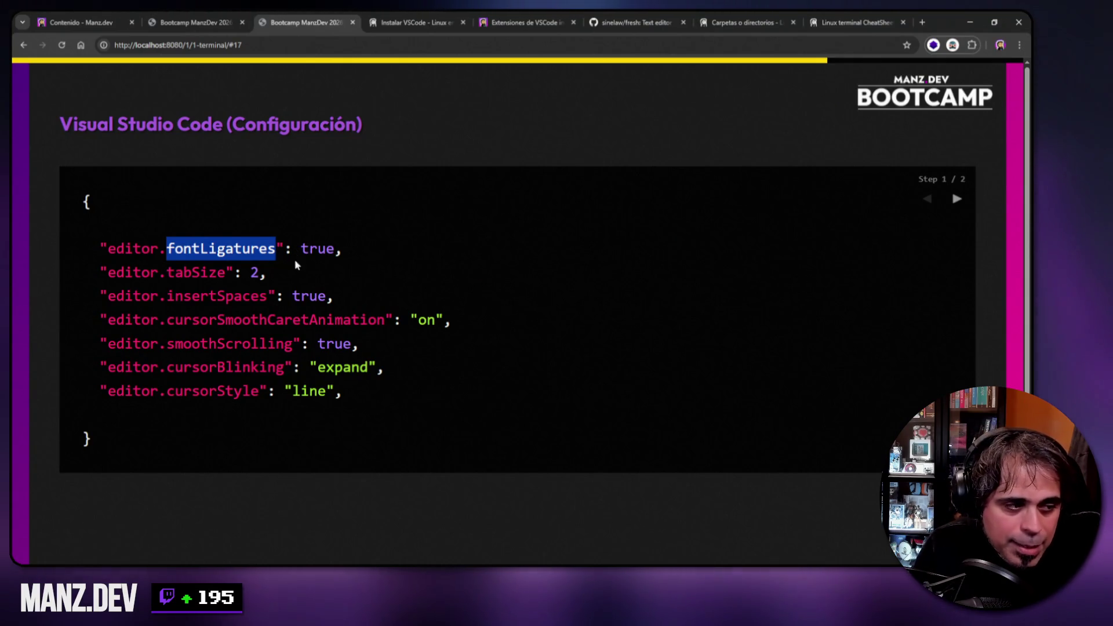
# - Highlight tabSize, its value 2 and cursorSmoothCaretAnimation, then show the slide's MiniMap step 2/2
pyautogui.moveTo(168, 274); pyautogui.dragTo(226, 272)
pyautogui.doubleClick(254, 272)
pyautogui.moveTo(167, 319); pyautogui.dragTo(384, 320)
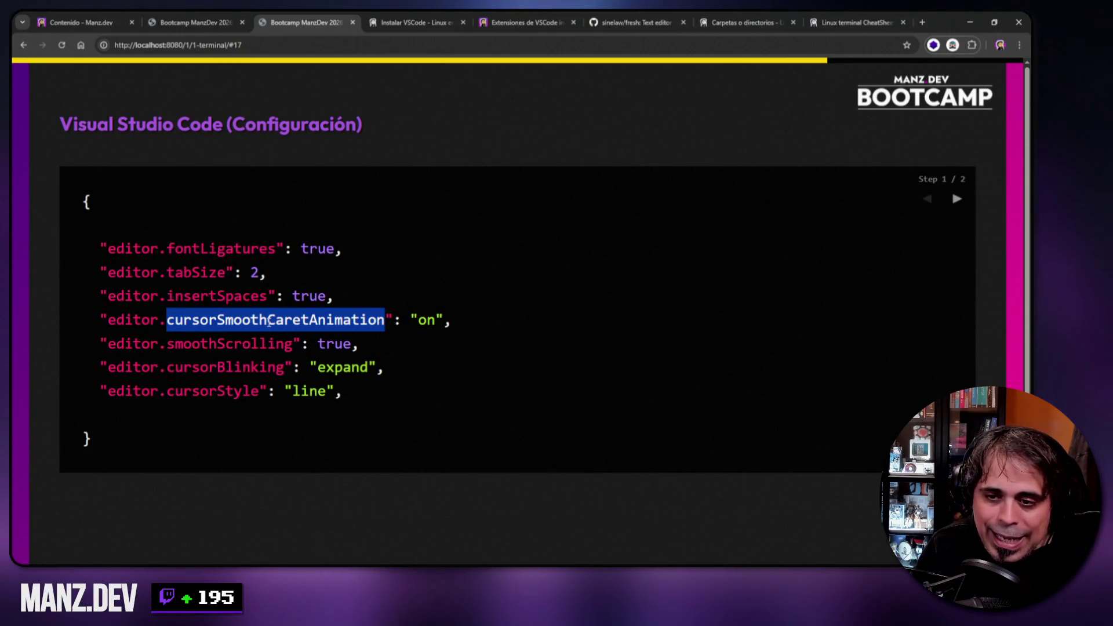
pyautogui.hotkey('alt', 'Tab')
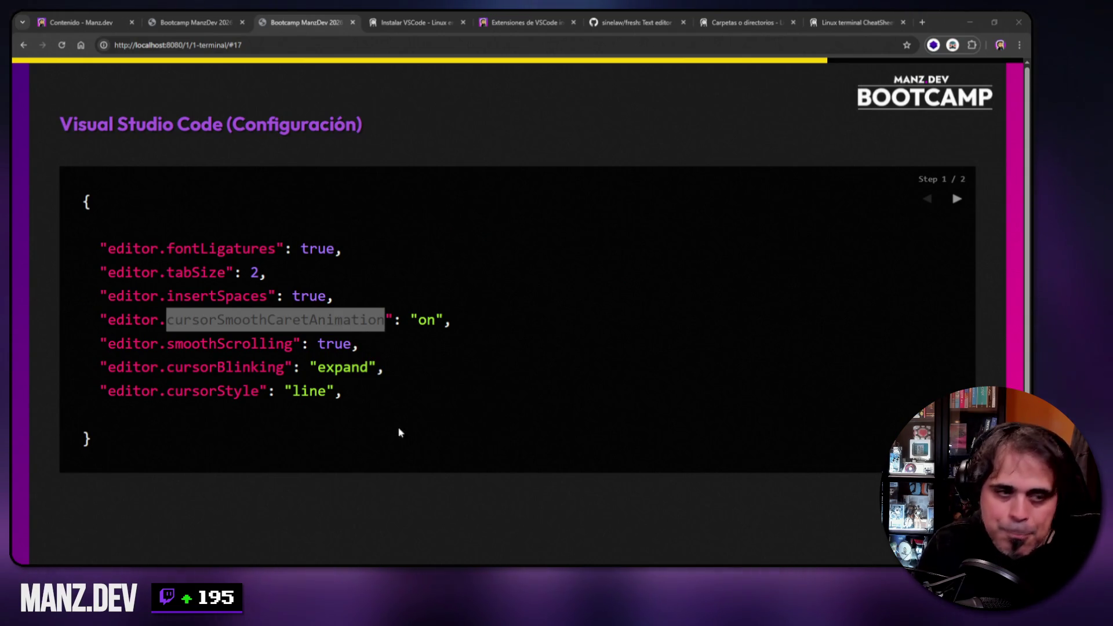
pyautogui.click(955, 198)
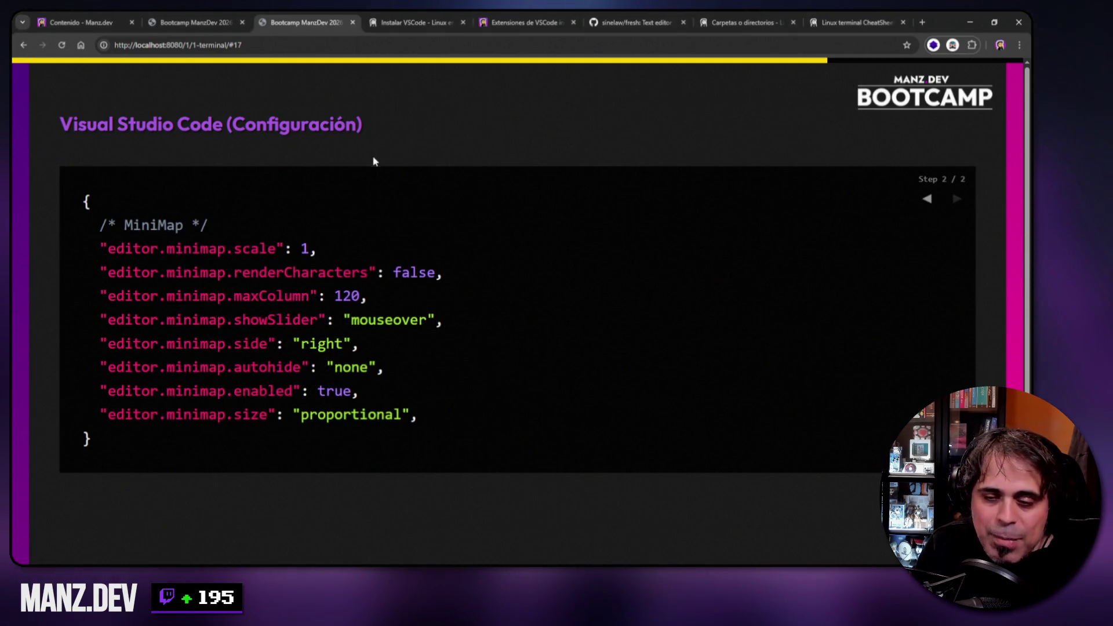
# - Run code . in the bootcamp.manz.dev terminal to open the project in VS Code
pyautogui.press('super+2')
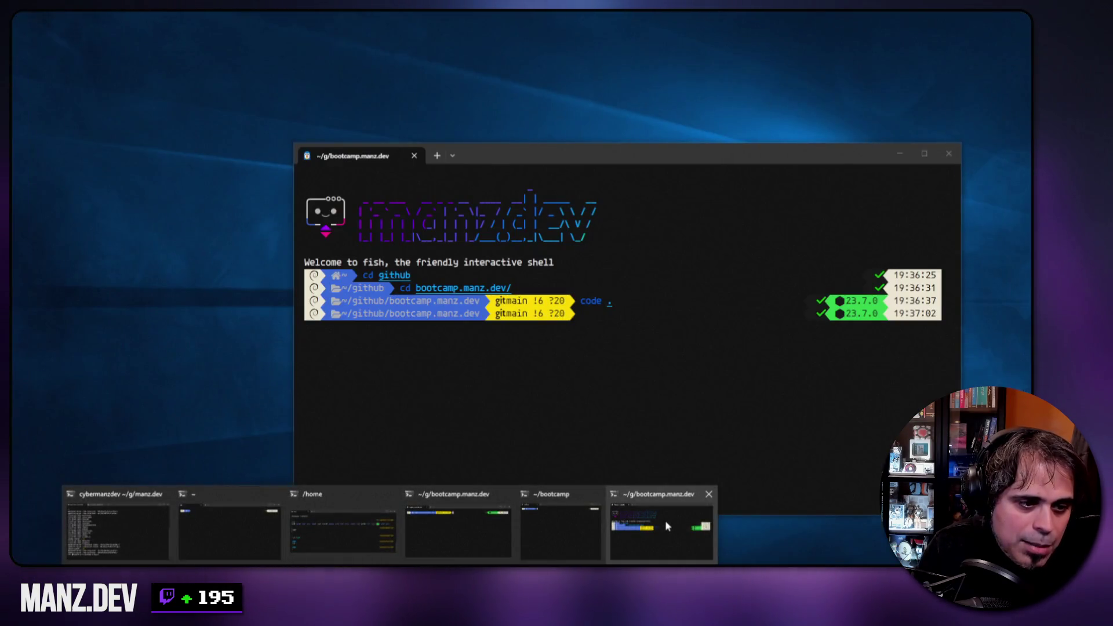
pyautogui.click(666, 522)
pyautogui.write('code .')
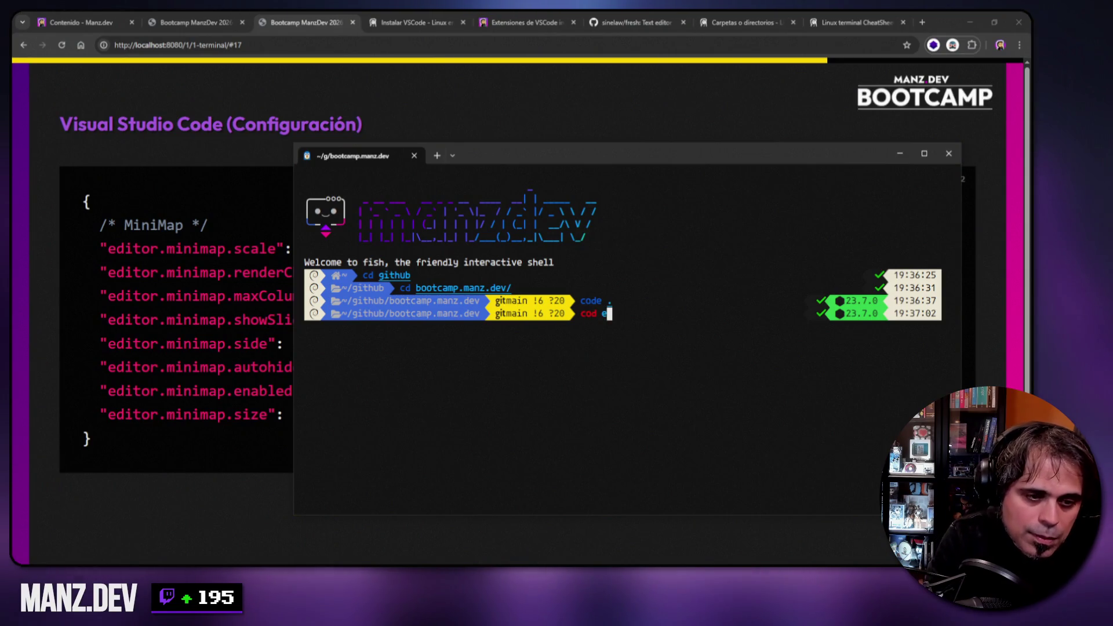
pyautogui.press('Return')
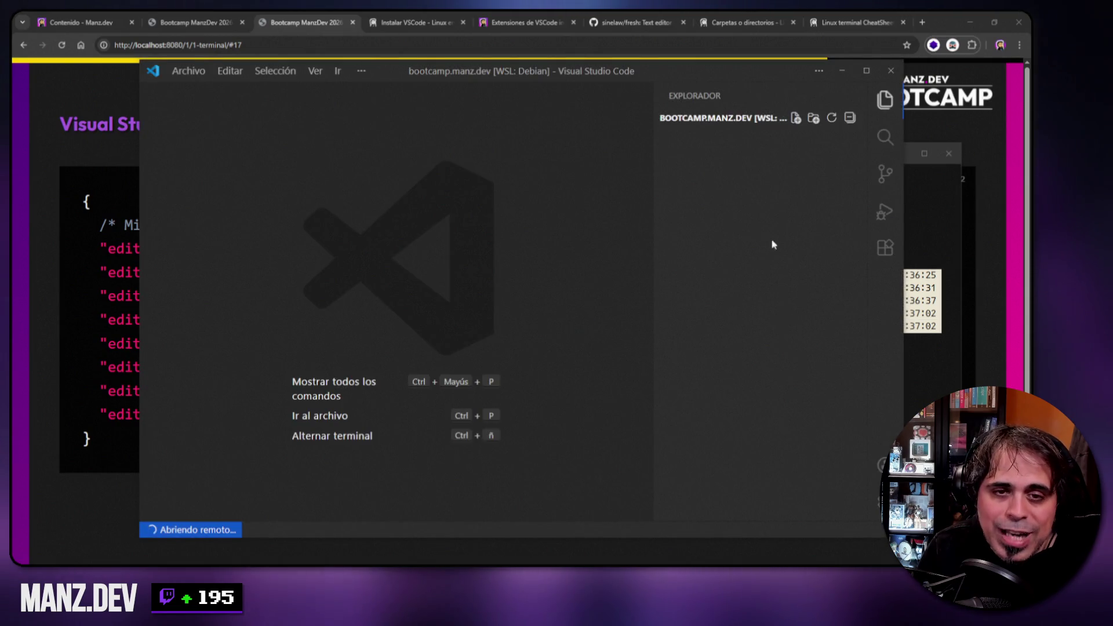
pyautogui.click(840, 72)
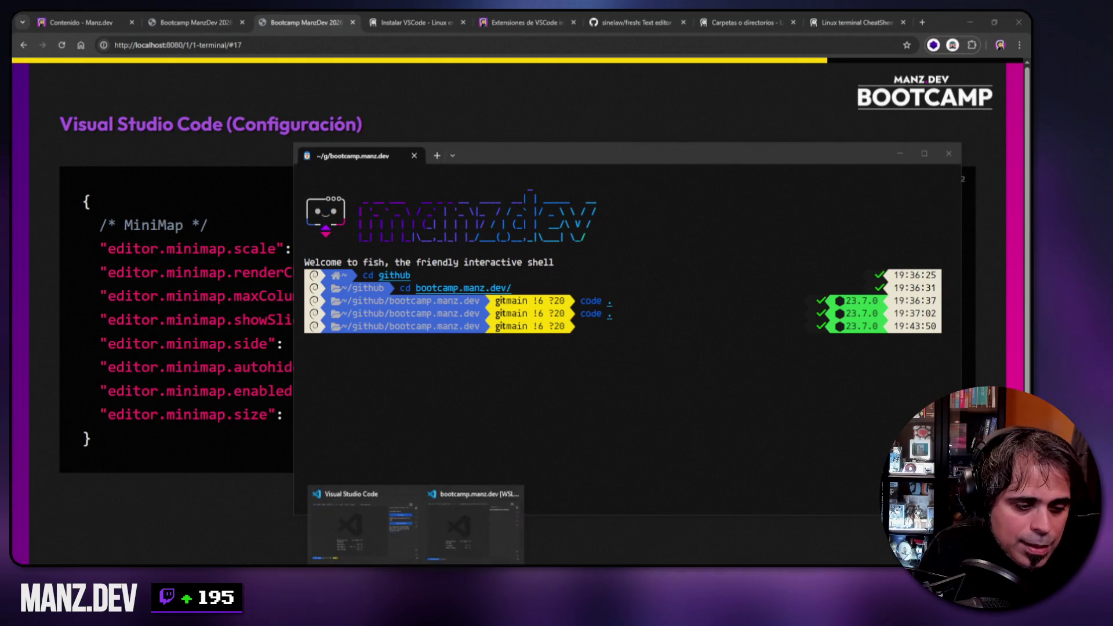
pyautogui.click(471, 527)
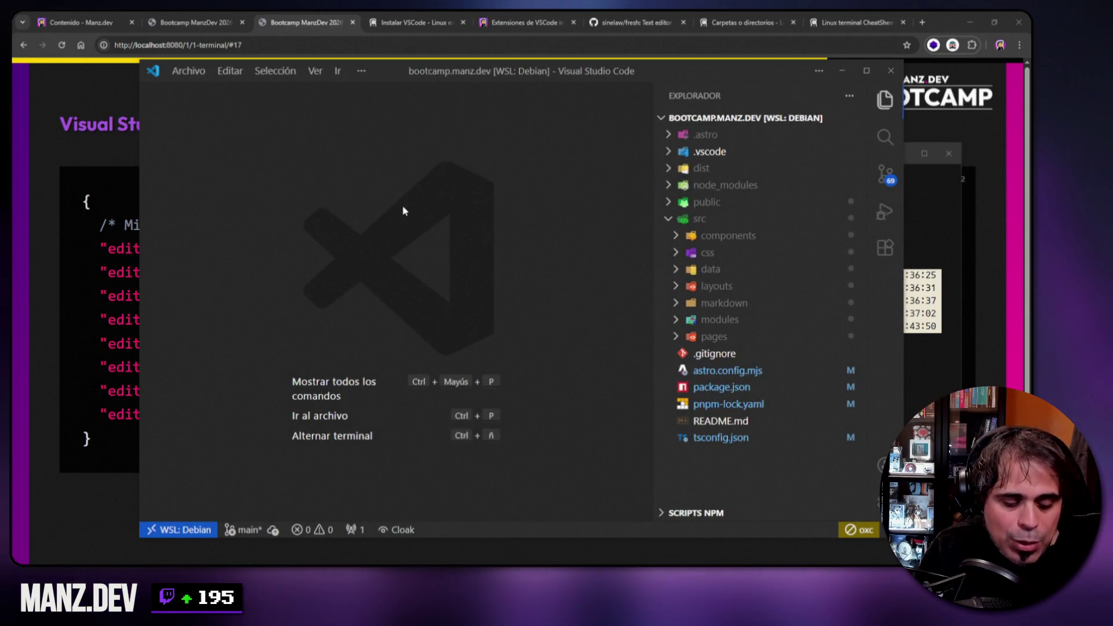
# - Search 'code' in the Command Palette, then clear and dismiss it to reveal the browser
pyautogui.hotkey('ctrl', 'shift', 'p')
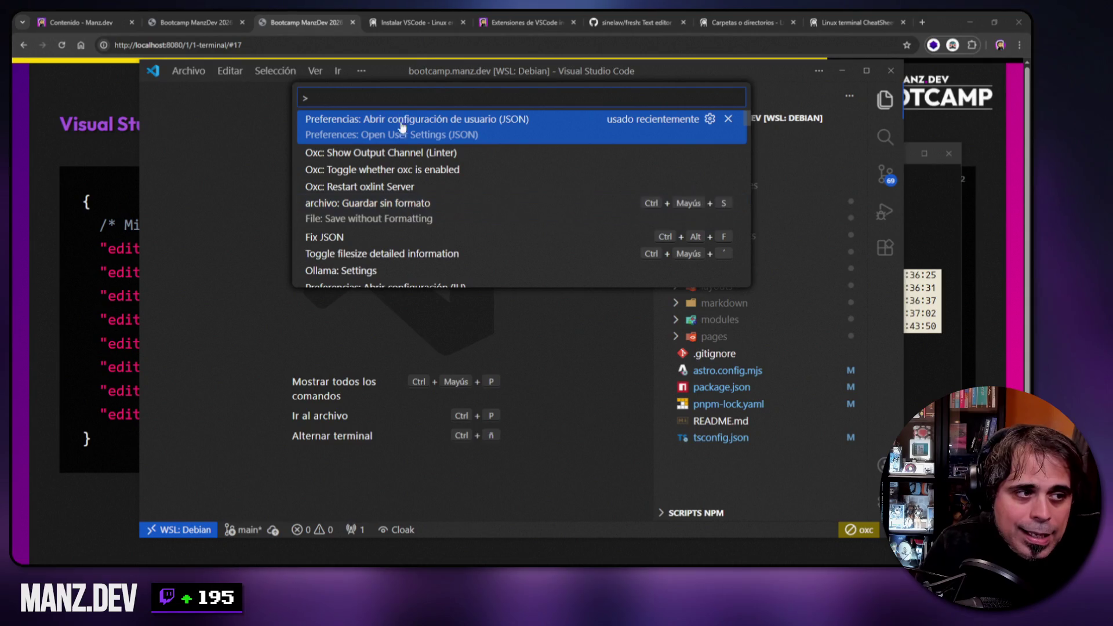
pyautogui.write('code')
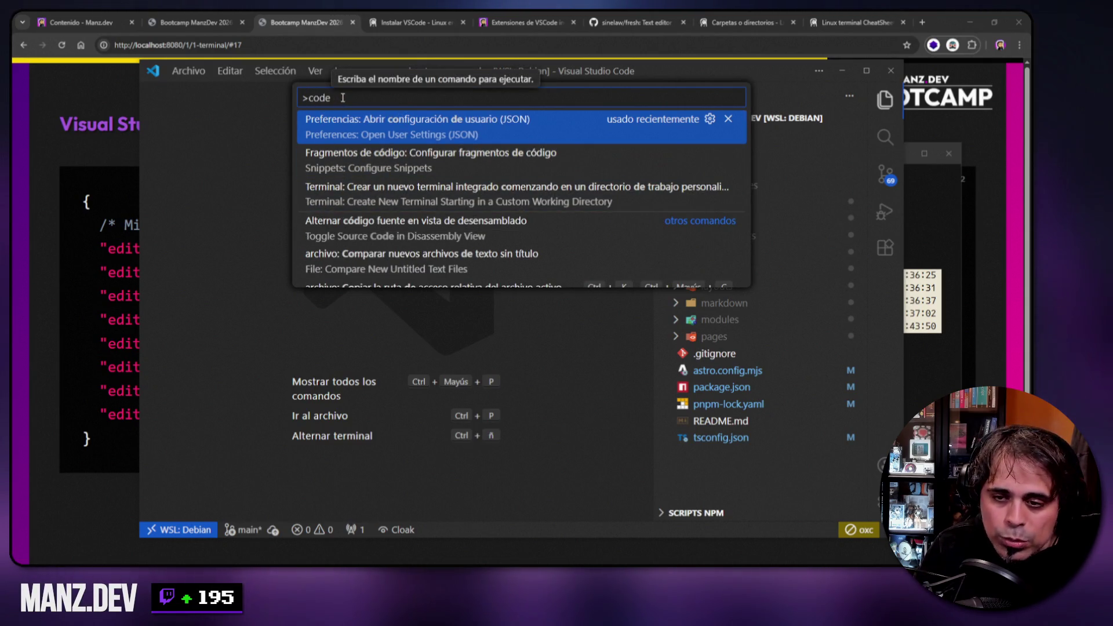
pyautogui.moveTo(342, 97); pyautogui.dragTo(293, 92)
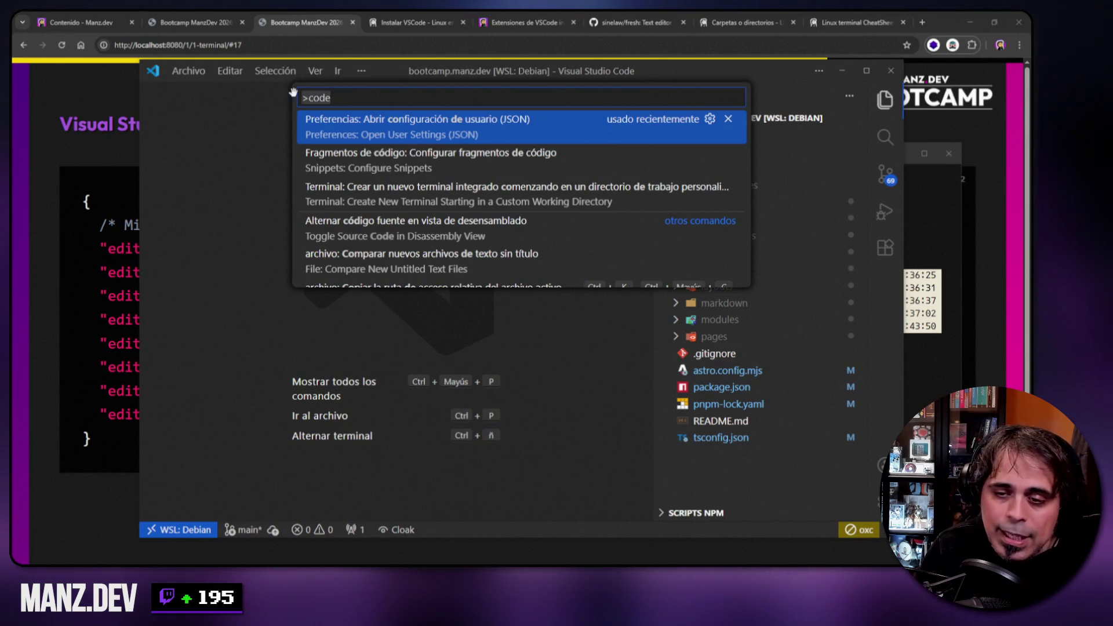
pyautogui.press('BackSpace')
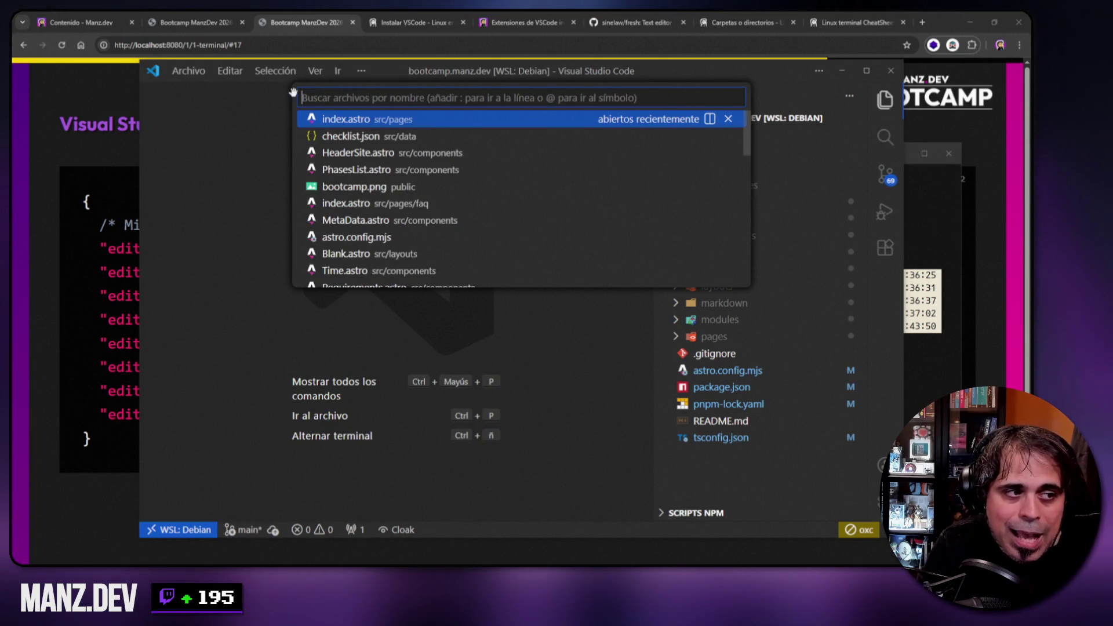
pyautogui.press('Escape')
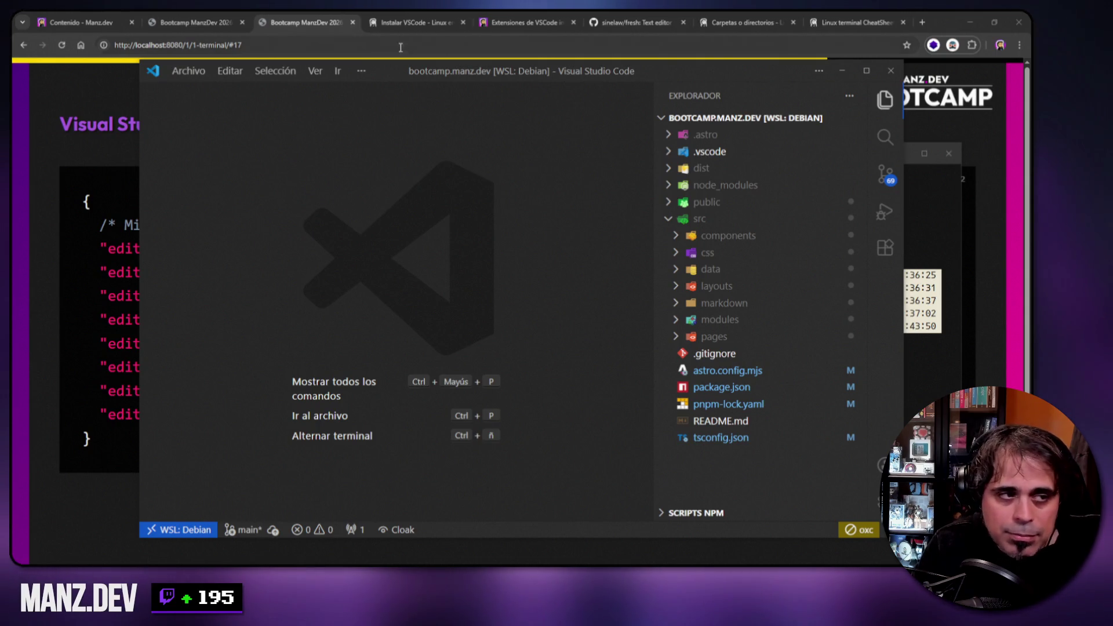
pyautogui.click(837, 69)
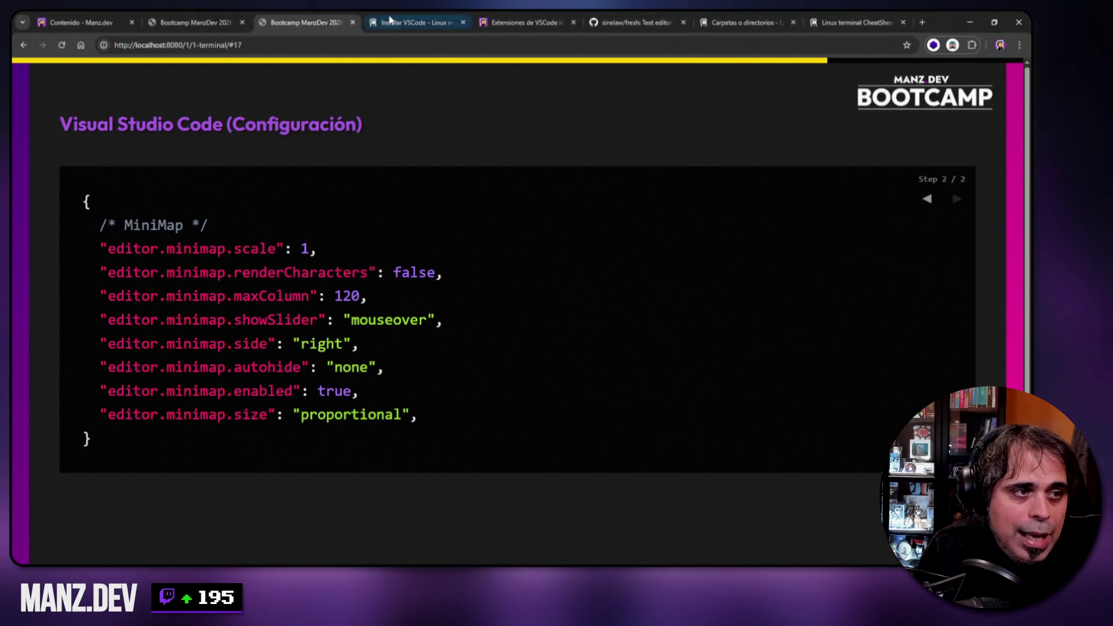
# - Show the 'El comando code' section of the Instalar VSCode guide and highlight its install note
pyautogui.click(392, 21)
pyautogui.scroll(15, 476, 291)
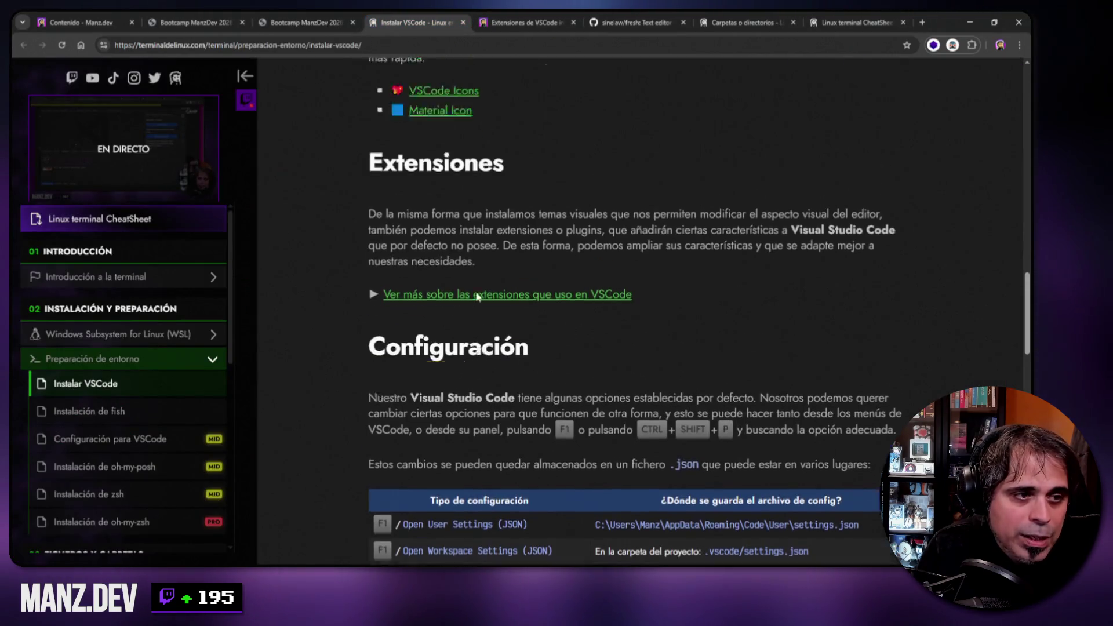
pyautogui.scroll(-3, 467, 277)
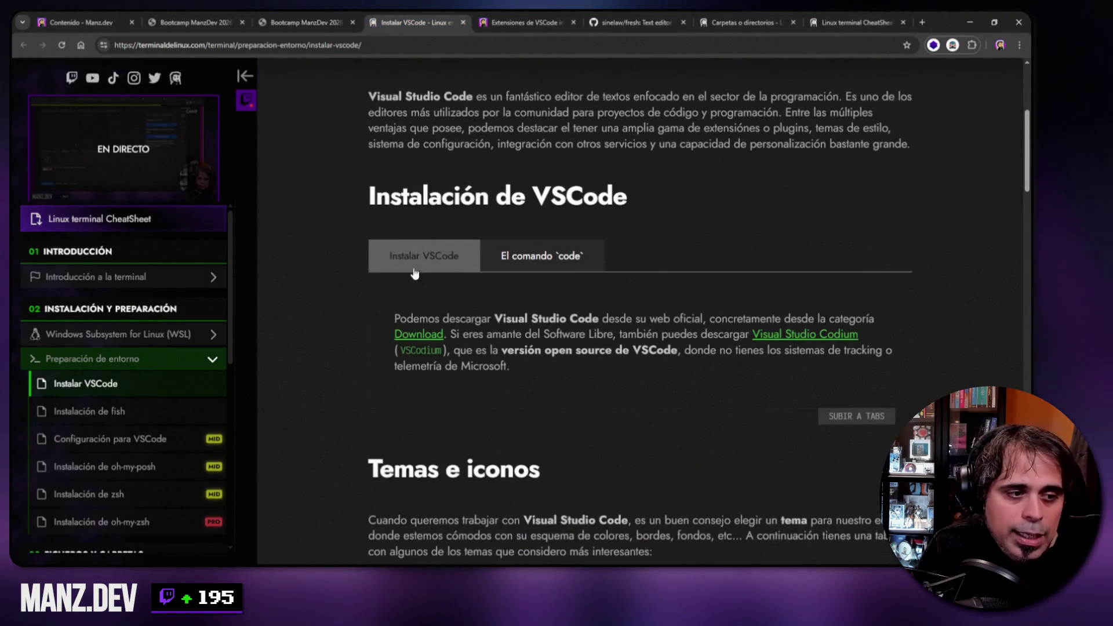
pyautogui.click(529, 261)
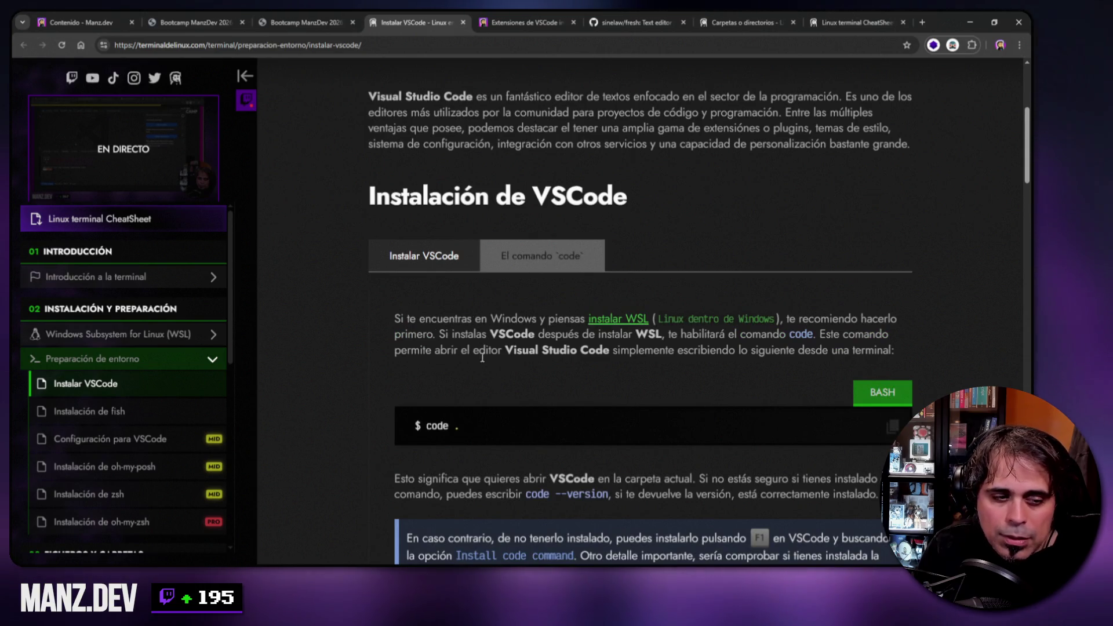
pyautogui.scroll(-3, 438, 324)
pyautogui.moveTo(455, 395)
pyautogui.mouseDown()
pyautogui.moveTo(562, 380)
pyautogui.moveTo(689, 425)
pyautogui.mouseUp()
pyautogui.click(749, 378)
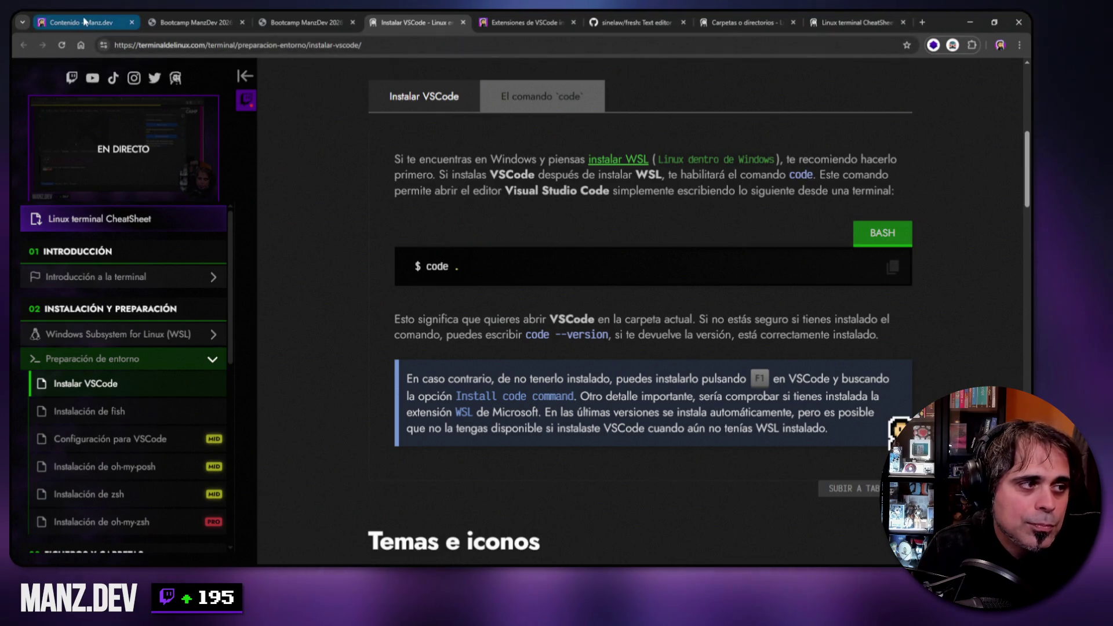
# - Return to the Bootcamp configuration slide and bring VS Code back in front
pyautogui.click(181, 17)
pyautogui.click(307, 18)
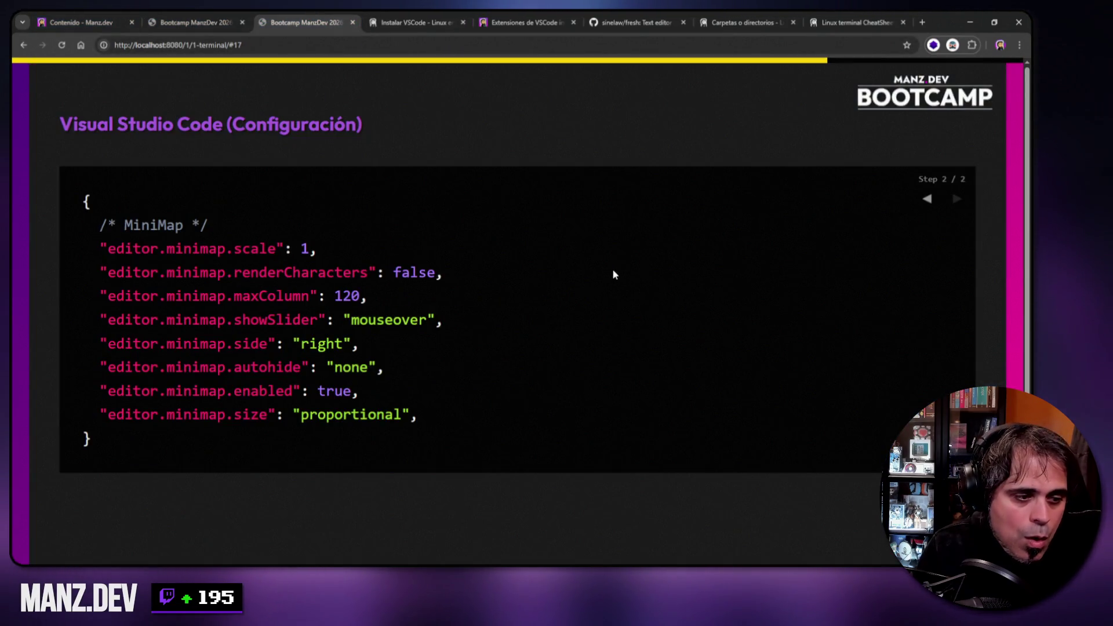
pyautogui.hotkey('alt', 'Tab')
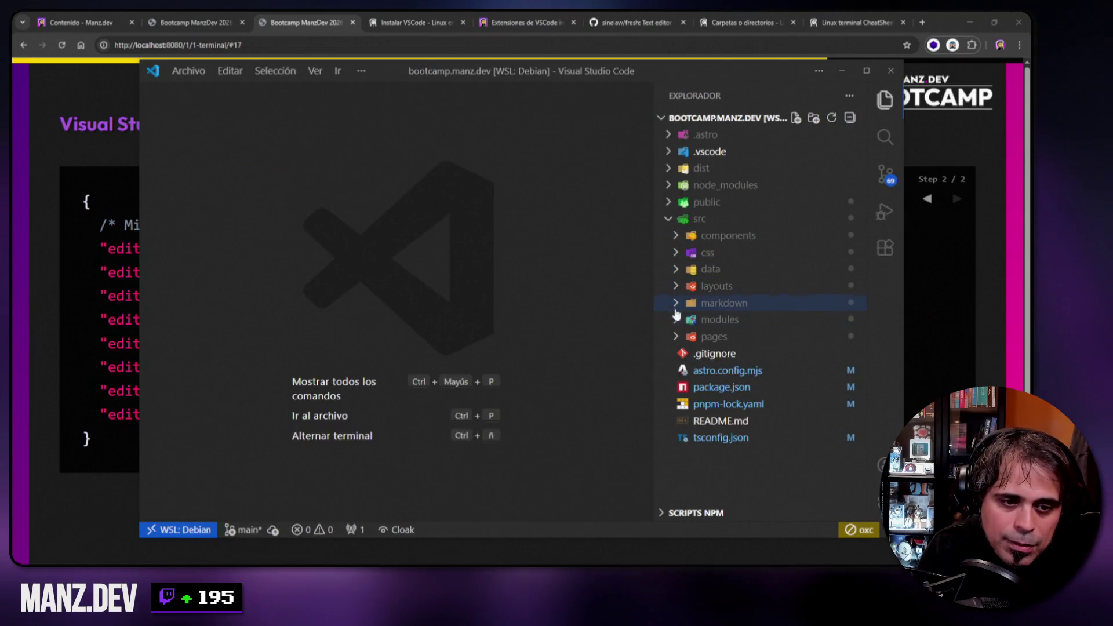
# - Open src/pages/index.astro in VS Code to display its minimap, then return to the minimap slide
pyautogui.click(679, 337)
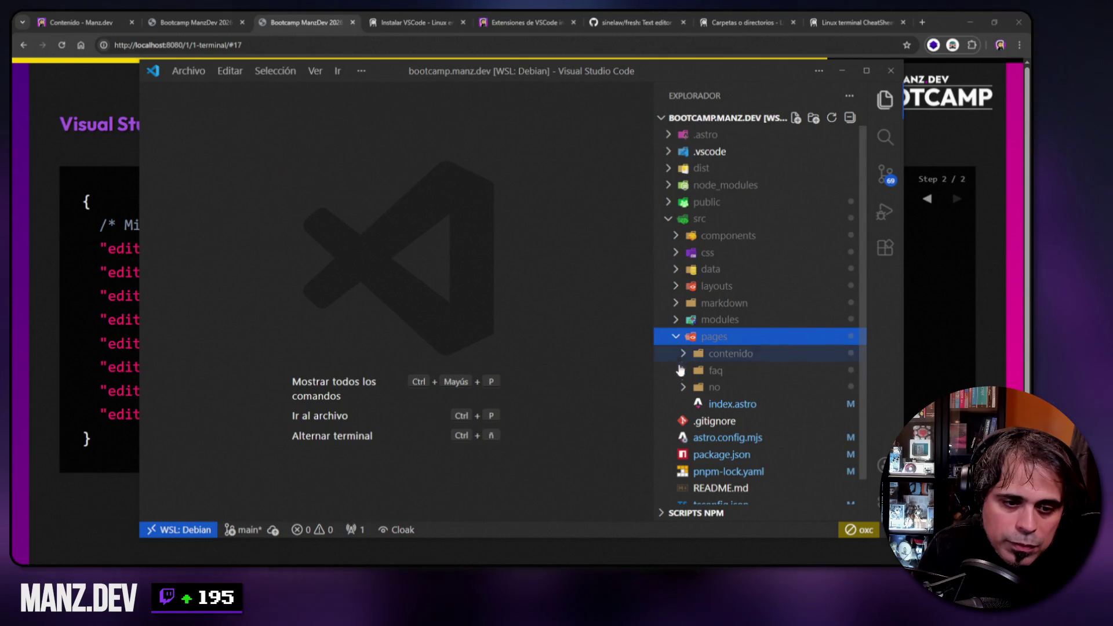
pyautogui.click(690, 404)
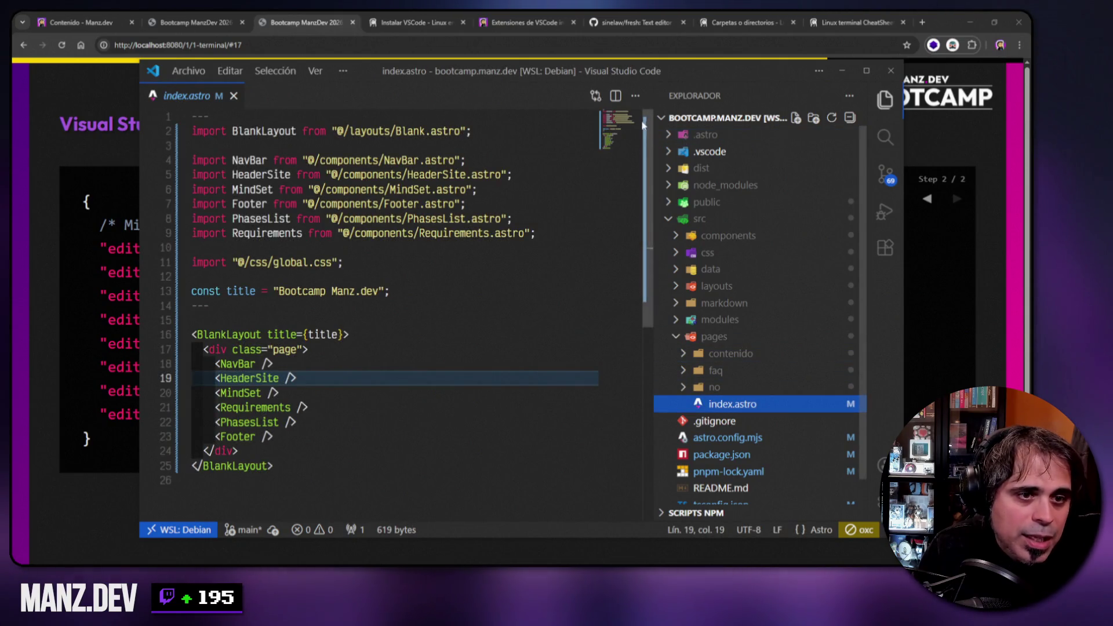
pyautogui.click(677, 337)
pyautogui.moveTo(363, 69); pyautogui.dragTo(432, 71)
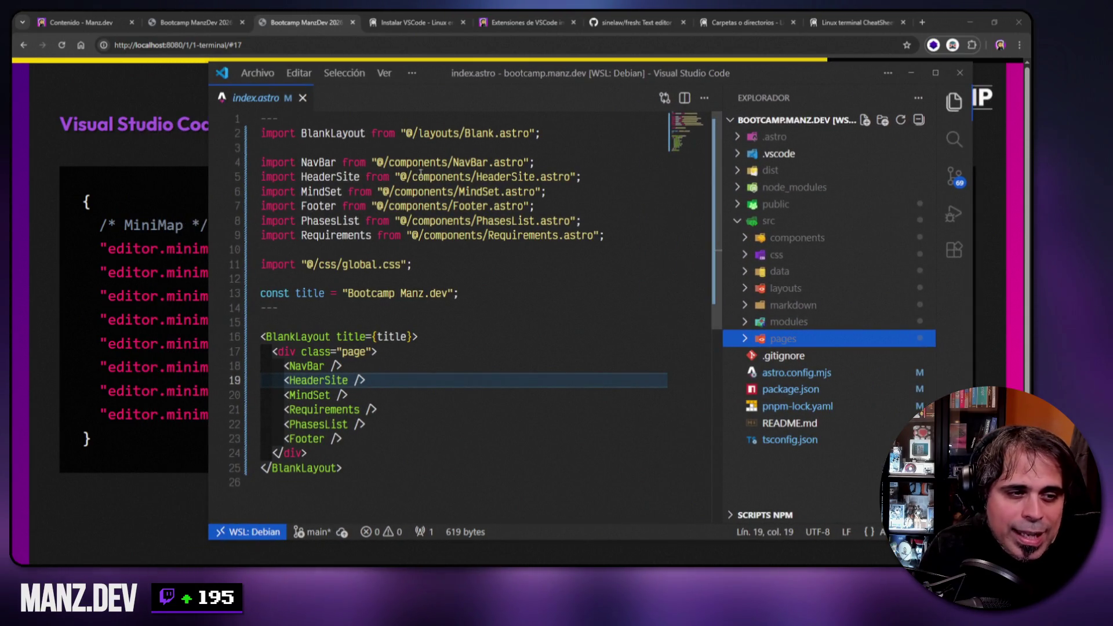
pyautogui.moveTo(366, 468); pyautogui.dragTo(325, 119)
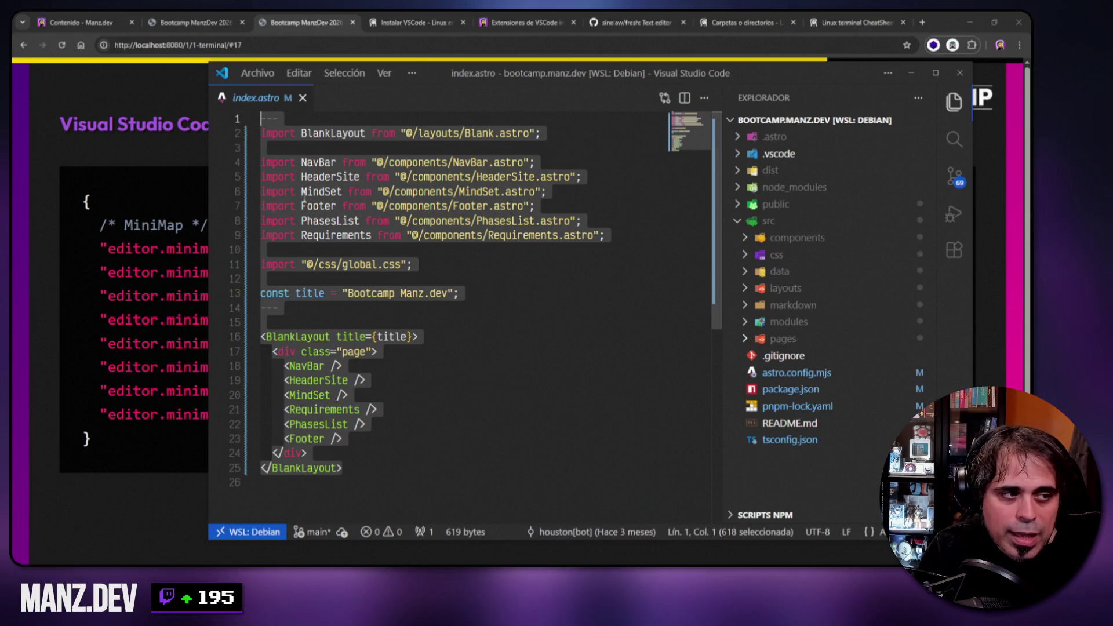
pyautogui.click(456, 292)
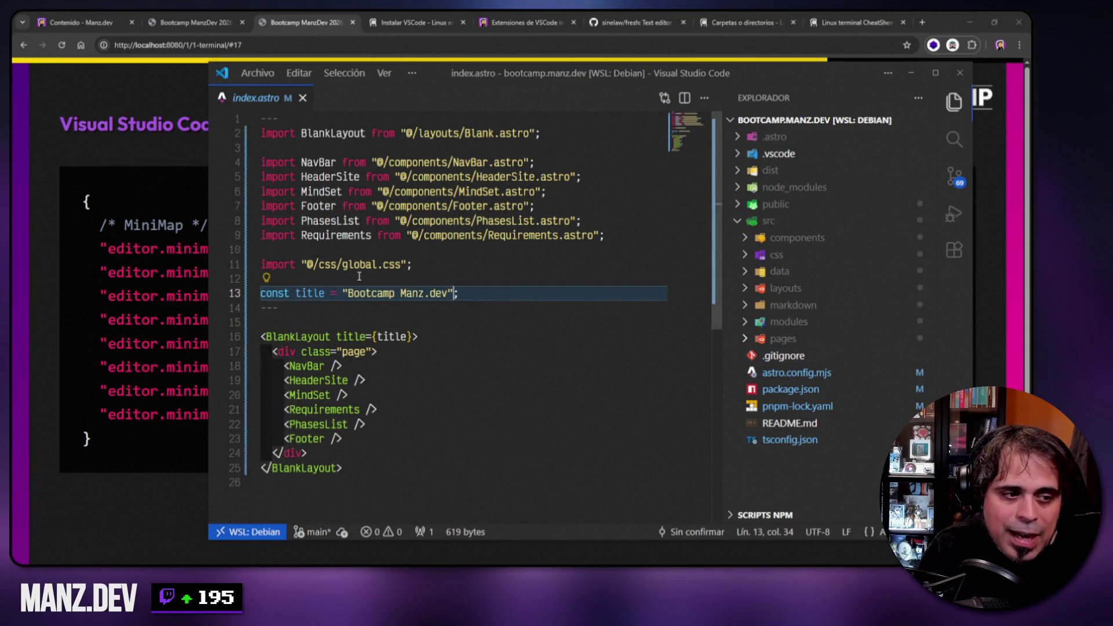
pyautogui.scroll(-1, 684, 132)
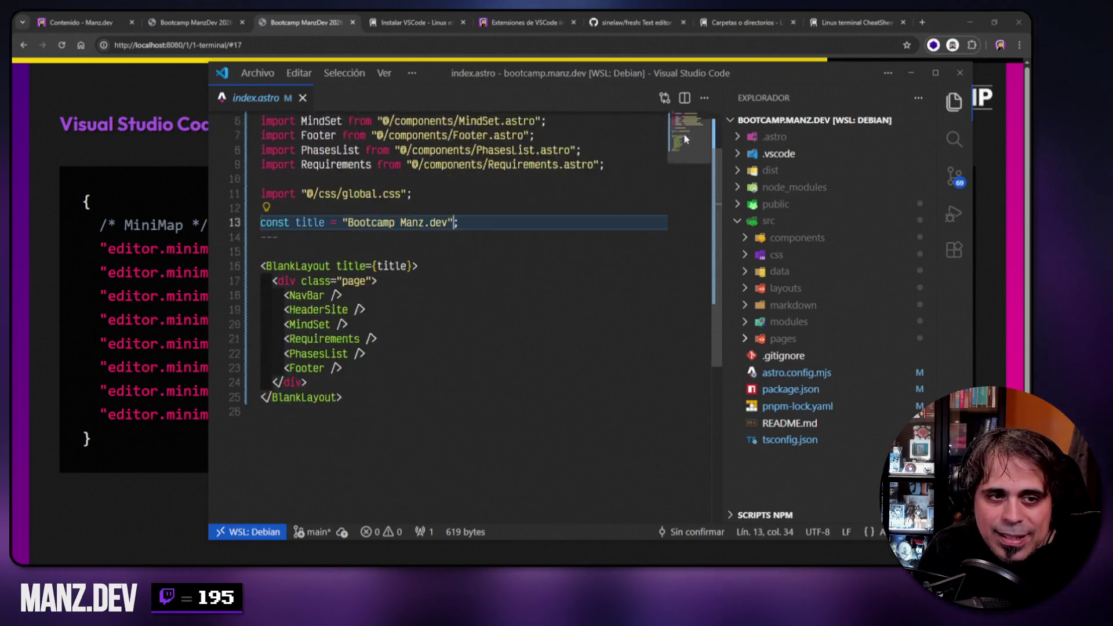
pyautogui.scroll(1, 684, 132)
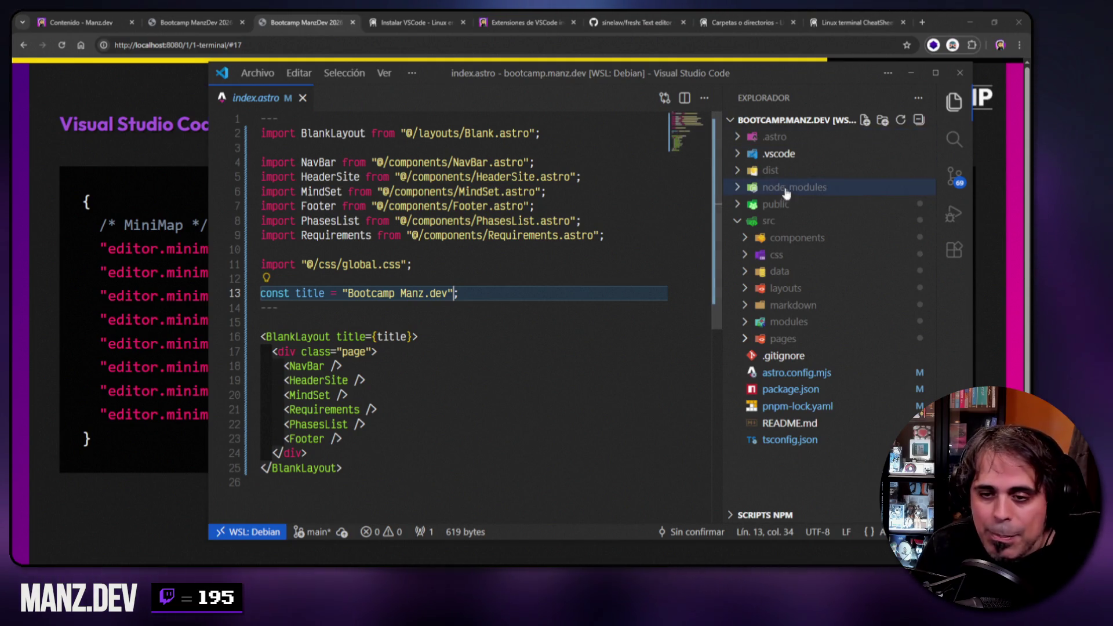
pyautogui.click(124, 264)
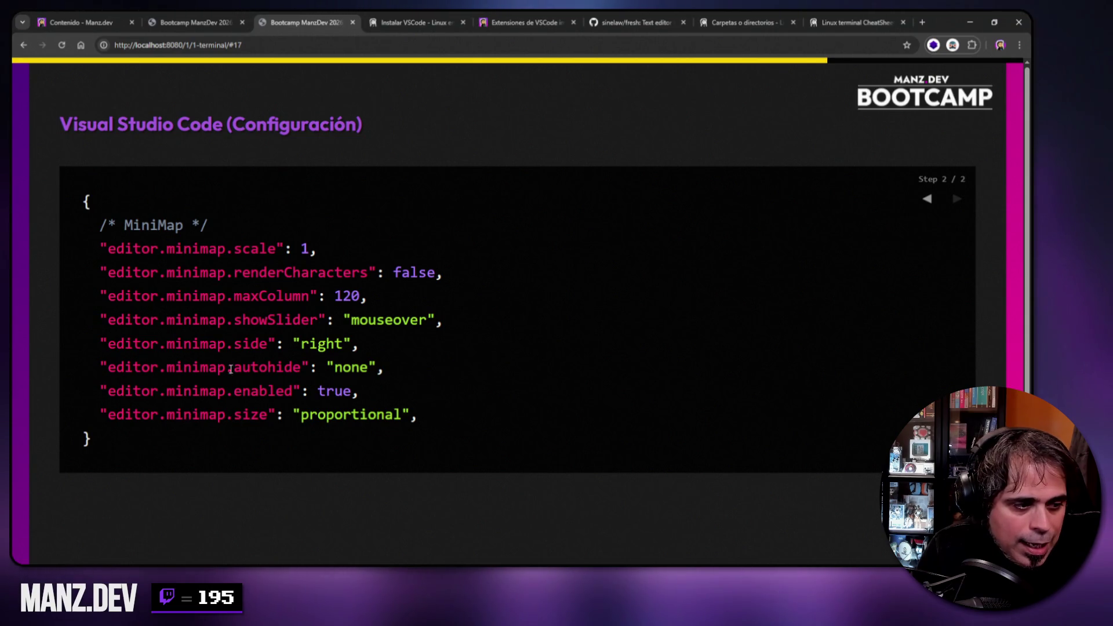
# - Highlight renderCharacters, close index.astro in VS Code, and advance the deck to slide 18
pyautogui.moveTo(233, 271); pyautogui.dragTo(435, 273)
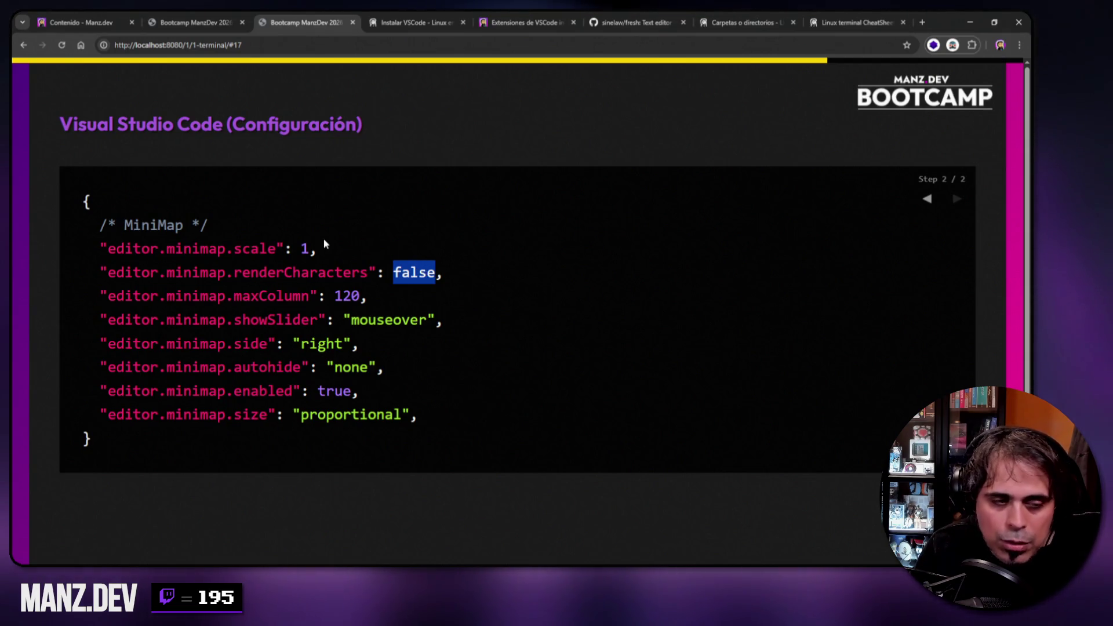
pyautogui.hotkey('alt', 'Tab')
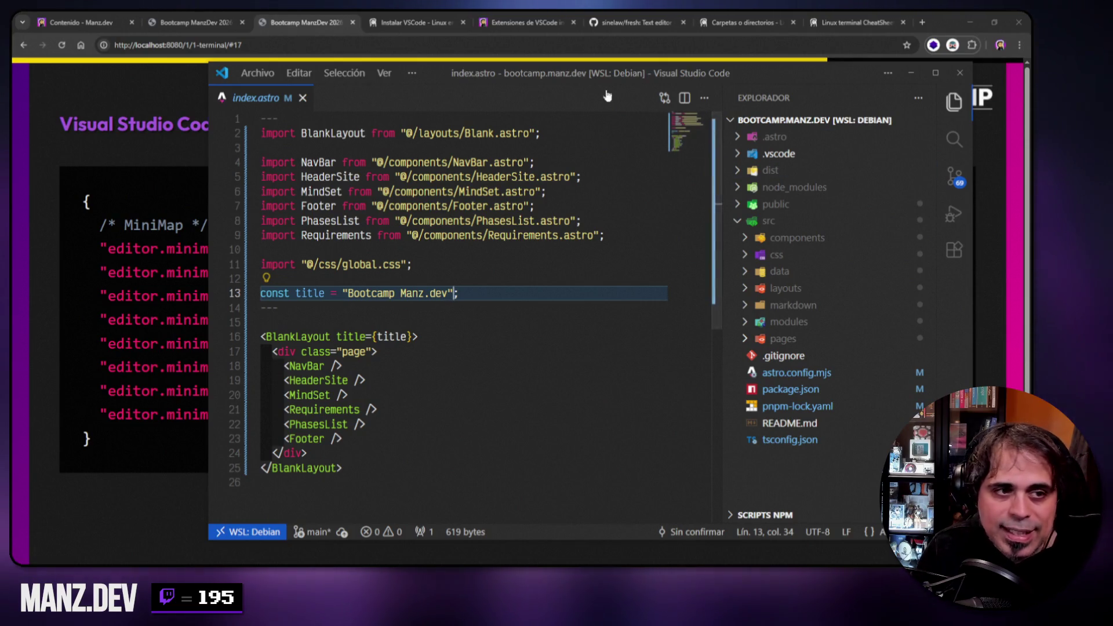
pyautogui.click(303, 98)
pyautogui.click(911, 73)
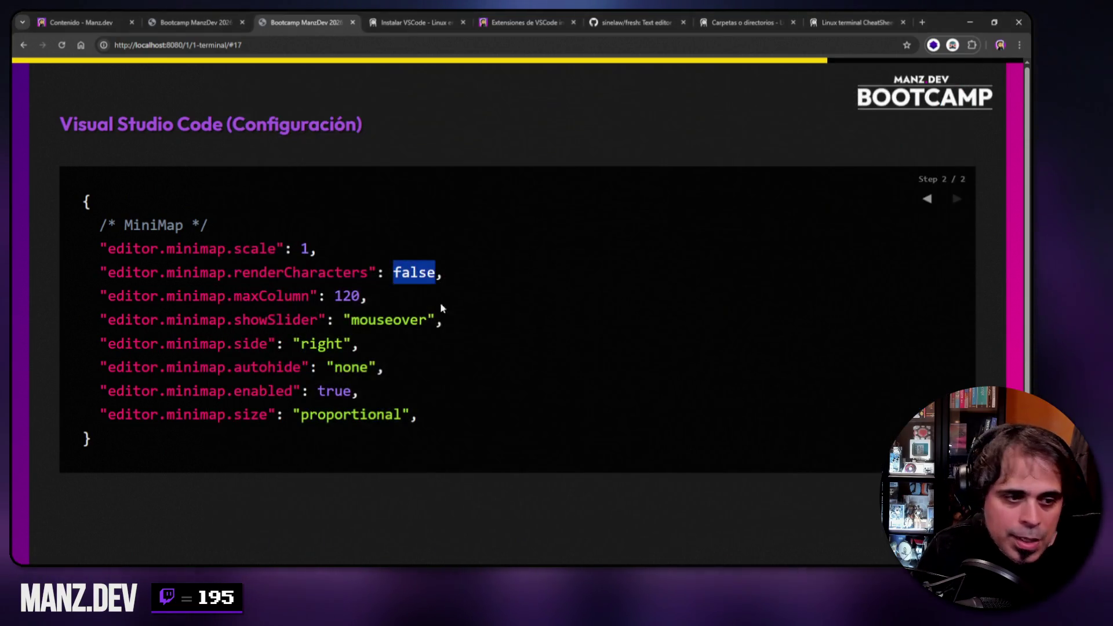
pyautogui.click(642, 134)
pyautogui.press('Right')
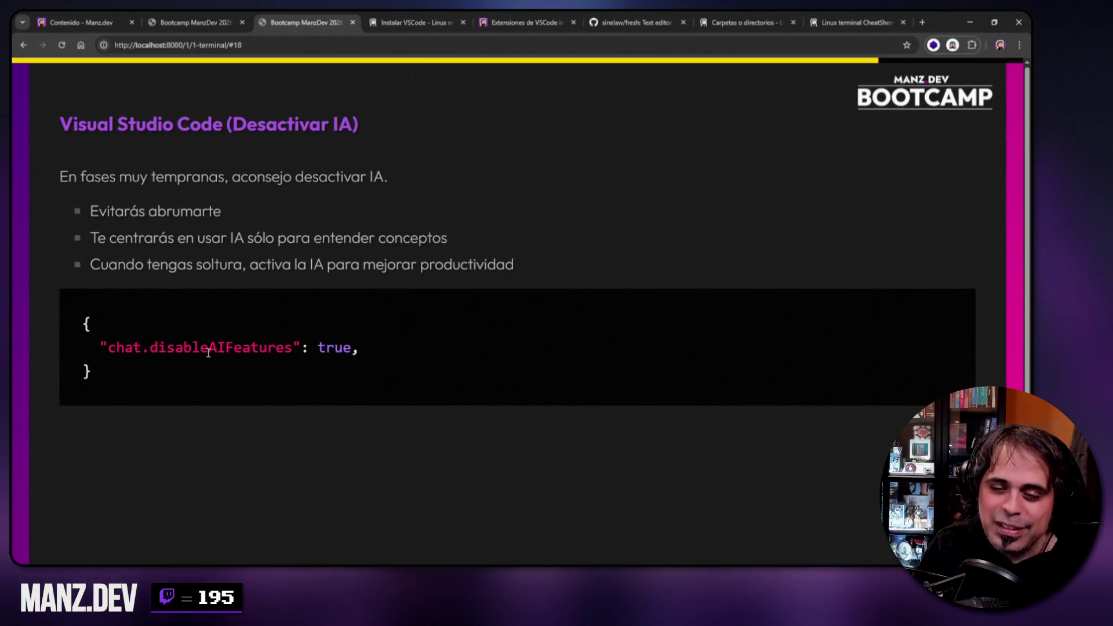
pyautogui.moveTo(152, 348); pyautogui.dragTo(293, 348)
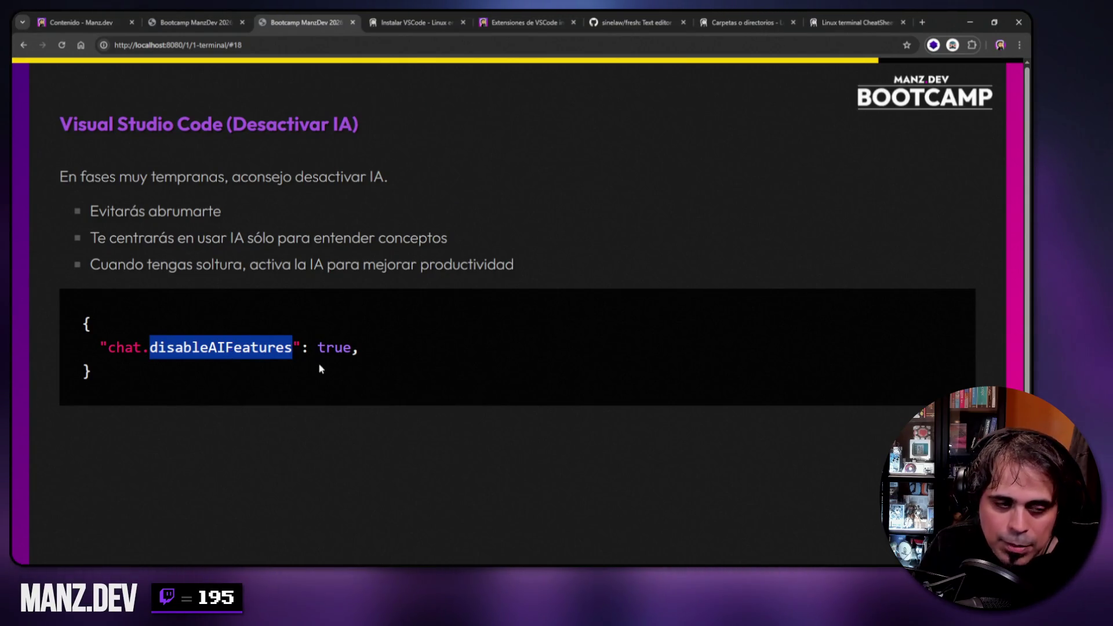
pyautogui.moveTo(101, 347)
pyautogui.mouseDown()
pyautogui.moveTo(353, 346)
pyautogui.moveTo(342, 342)
pyautogui.mouseUp()
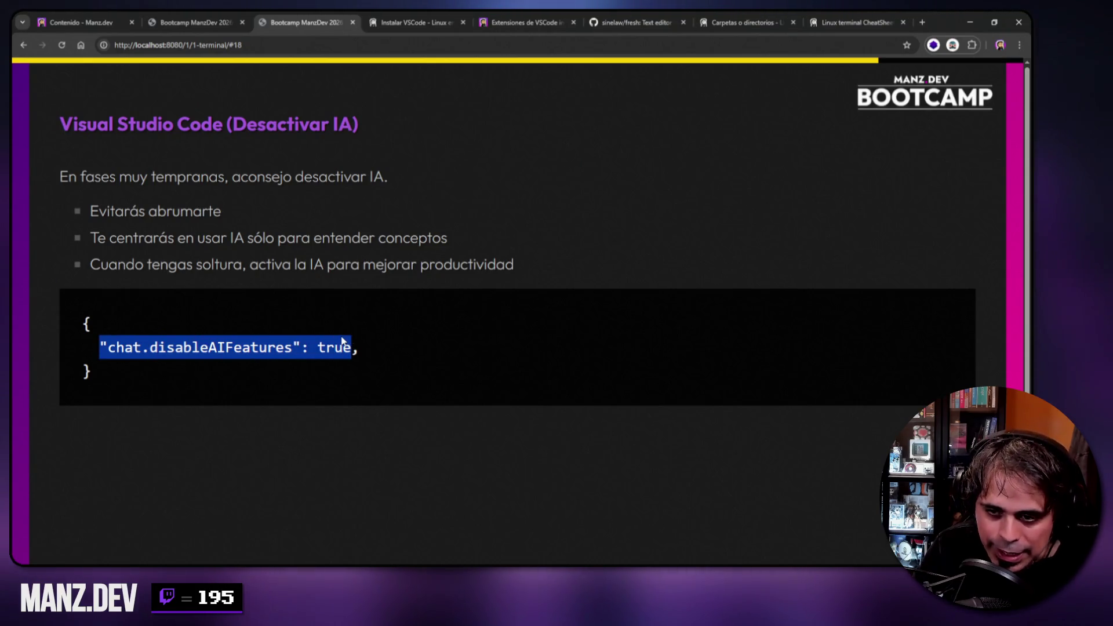
pyautogui.doubleClick(327, 347)
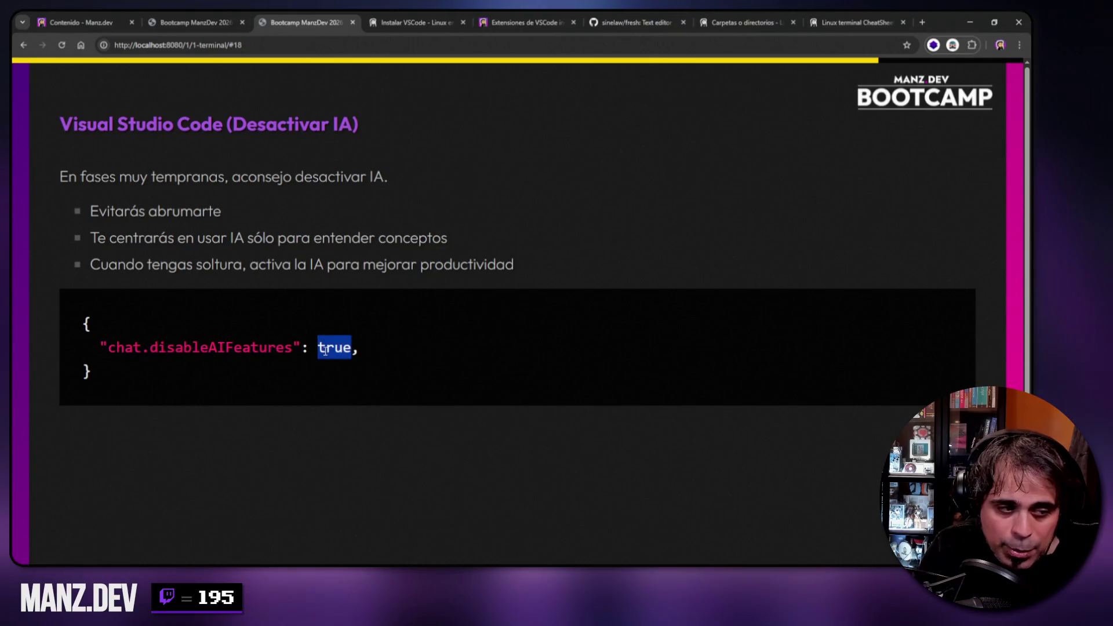
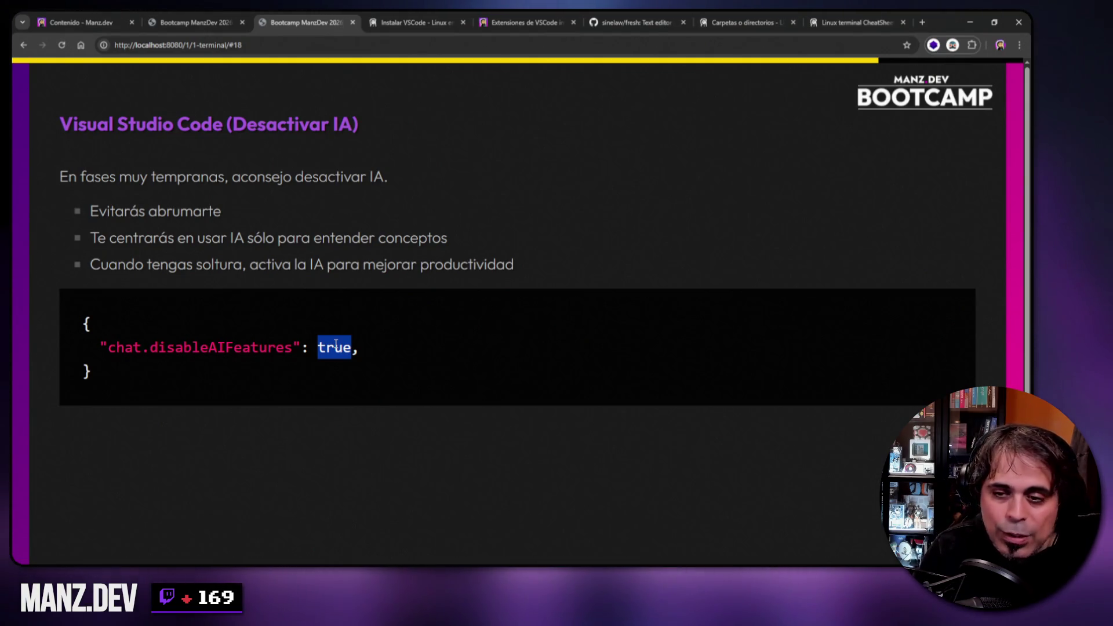
# - Clear the slide's text selection and advance to slide #19, 'Crear scripts'
pyautogui.click(308, 183)
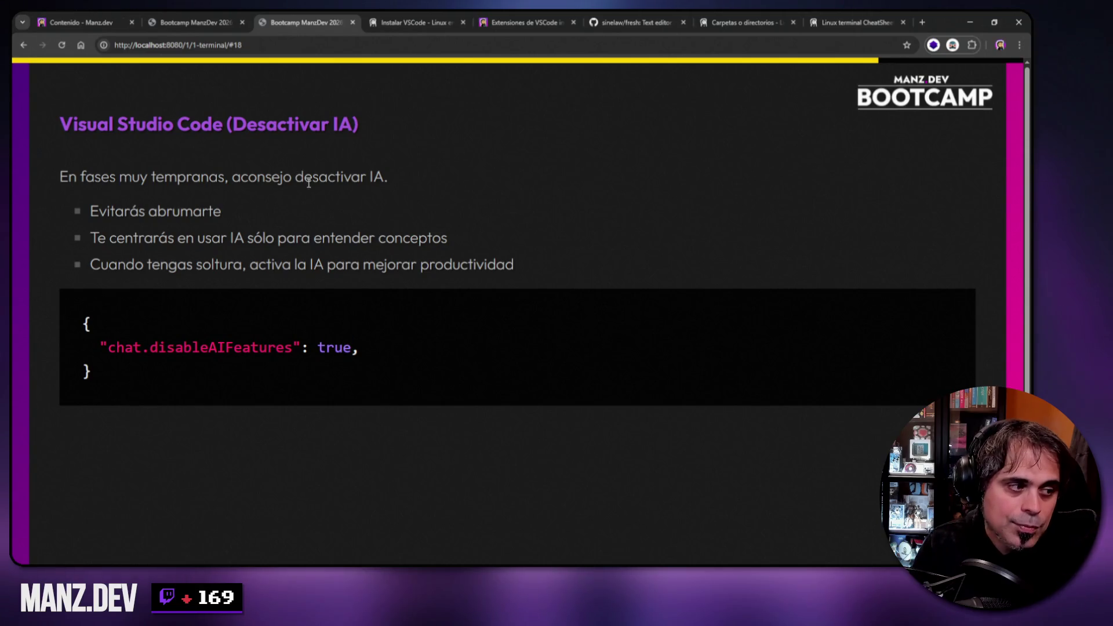
pyautogui.press('Right')
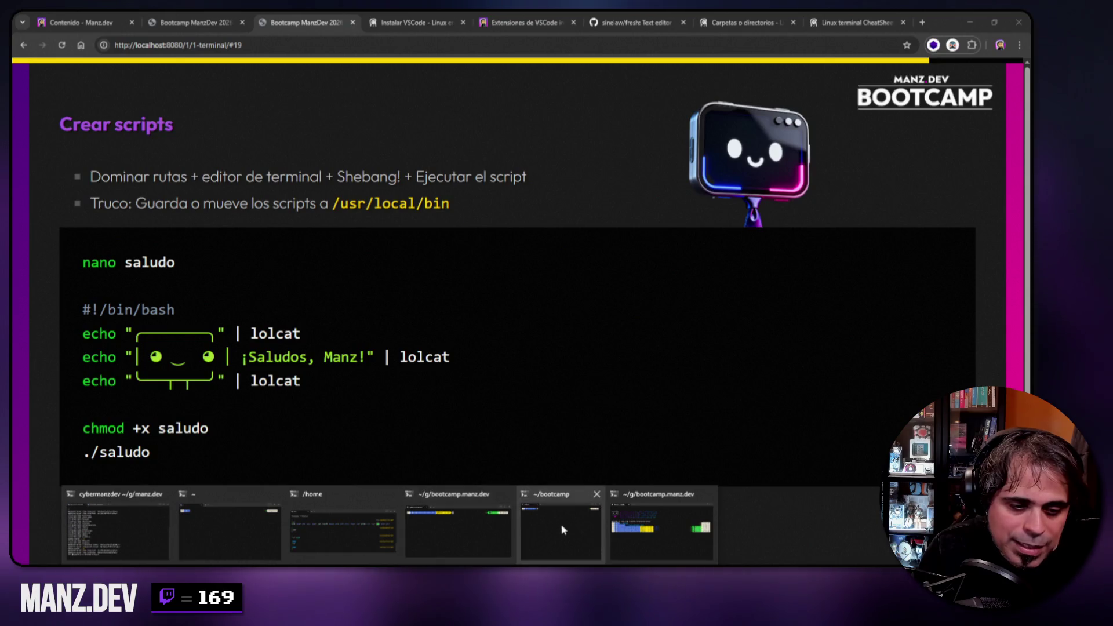
# - Bring the ~/bootcamp terminal forward and open a new file named saludo in nano
pyautogui.click(565, 524)
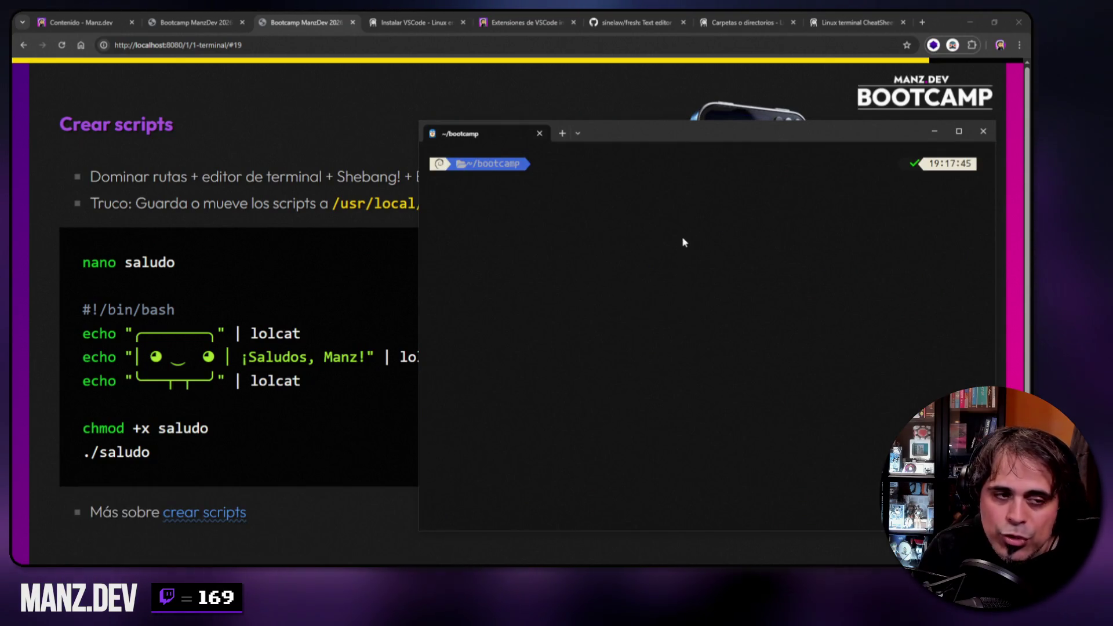
pyautogui.moveTo(669, 139); pyautogui.dragTo(682, 155)
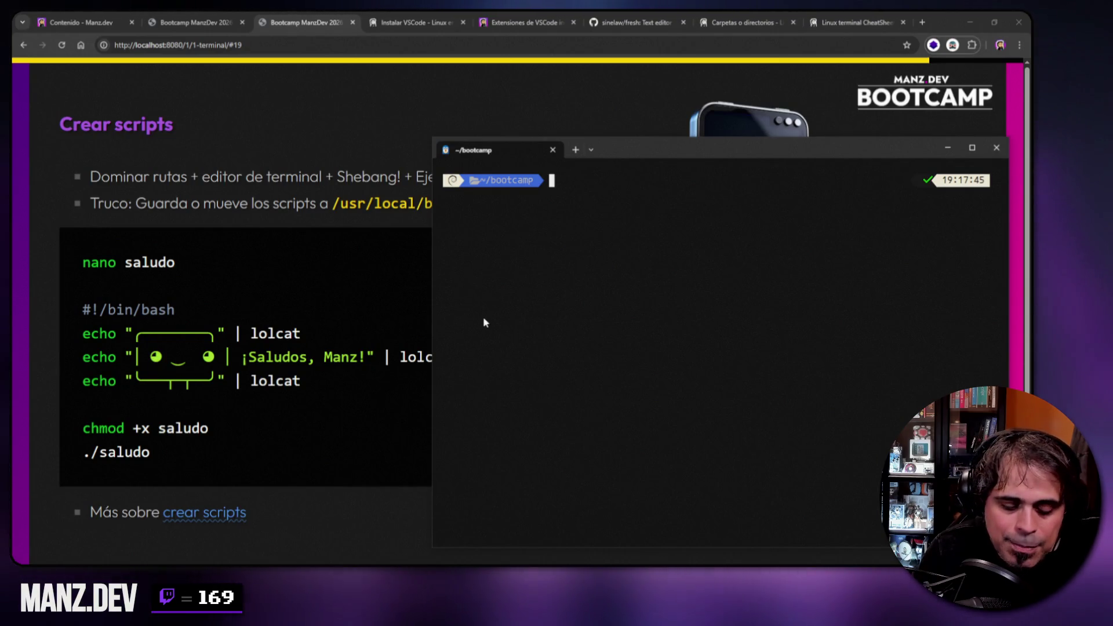
pyautogui.write('nano saludo')
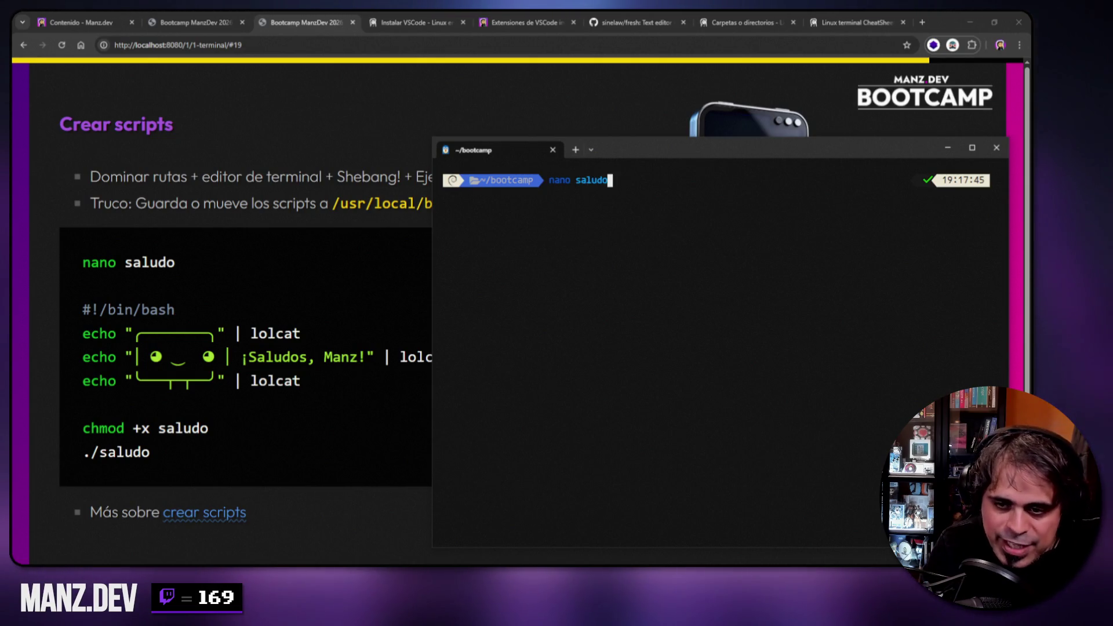
pyautogui.write('.sh')
pyautogui.press('BackSpace')
pyautogui.press('BackSpace')
pyautogui.press('BackSpace')
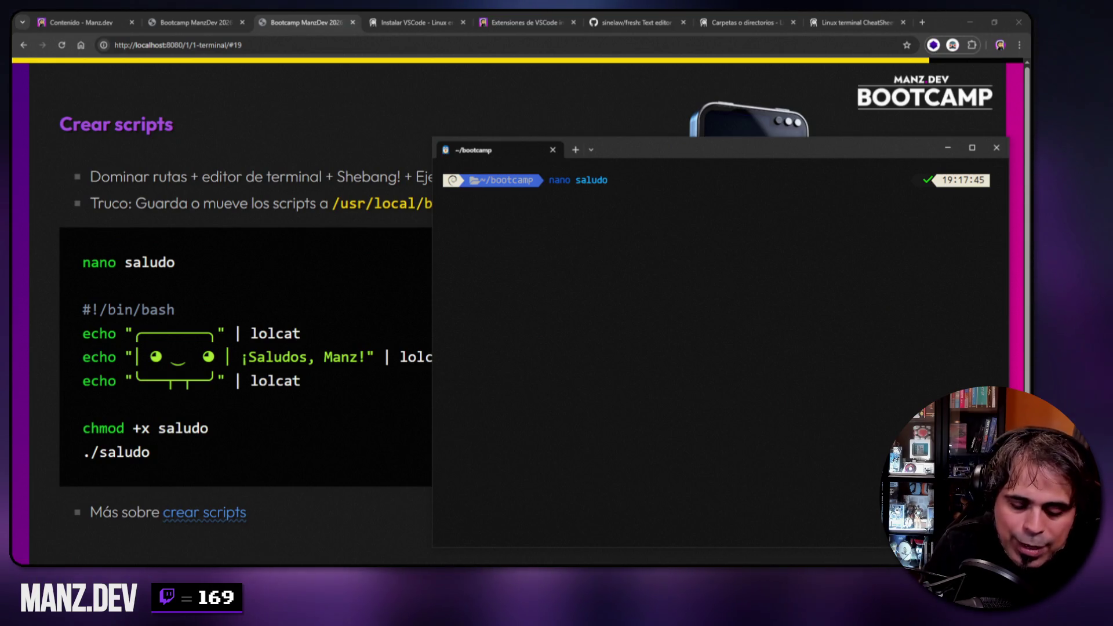
pyautogui.press('Return')
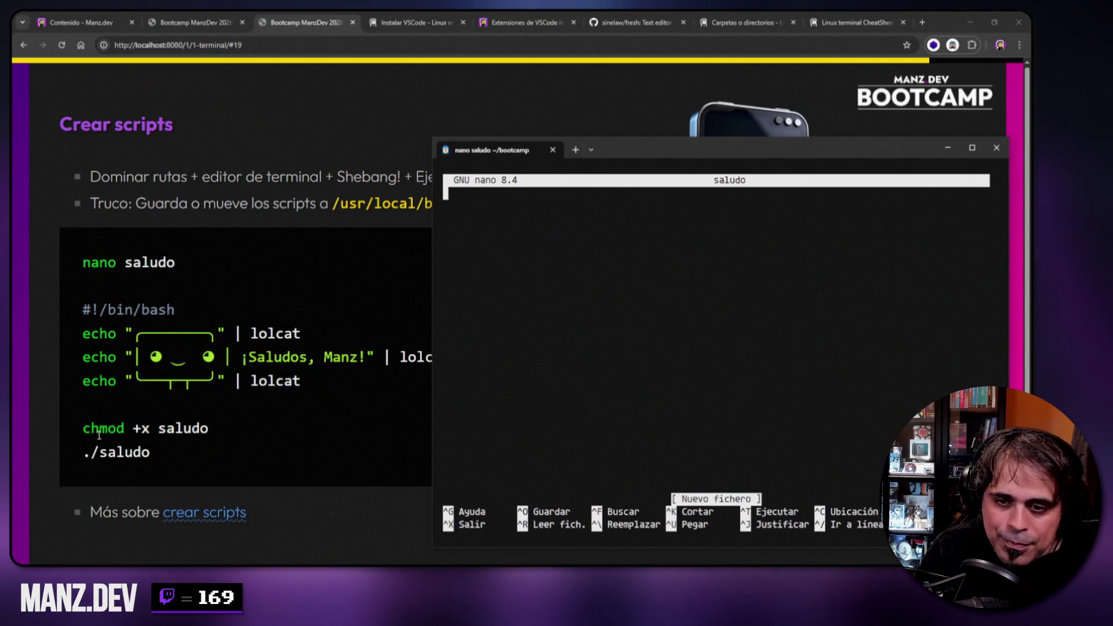
# - Write a #!/bin/bash shebang, a blank line and echo "Hola" into saludo, then save and exit
pyautogui.moveTo(432, 136)
pyautogui.mouseDown()
pyautogui.moveTo(541, 80)
pyautogui.moveTo(494, 65)
pyautogui.mouseUp()
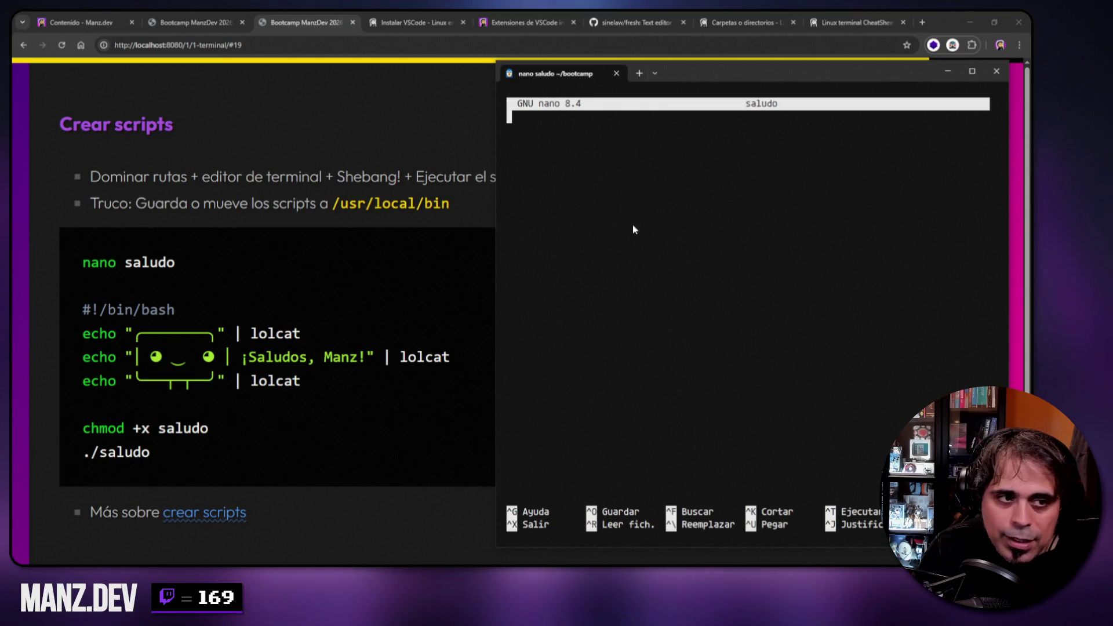
pyautogui.write('#!')
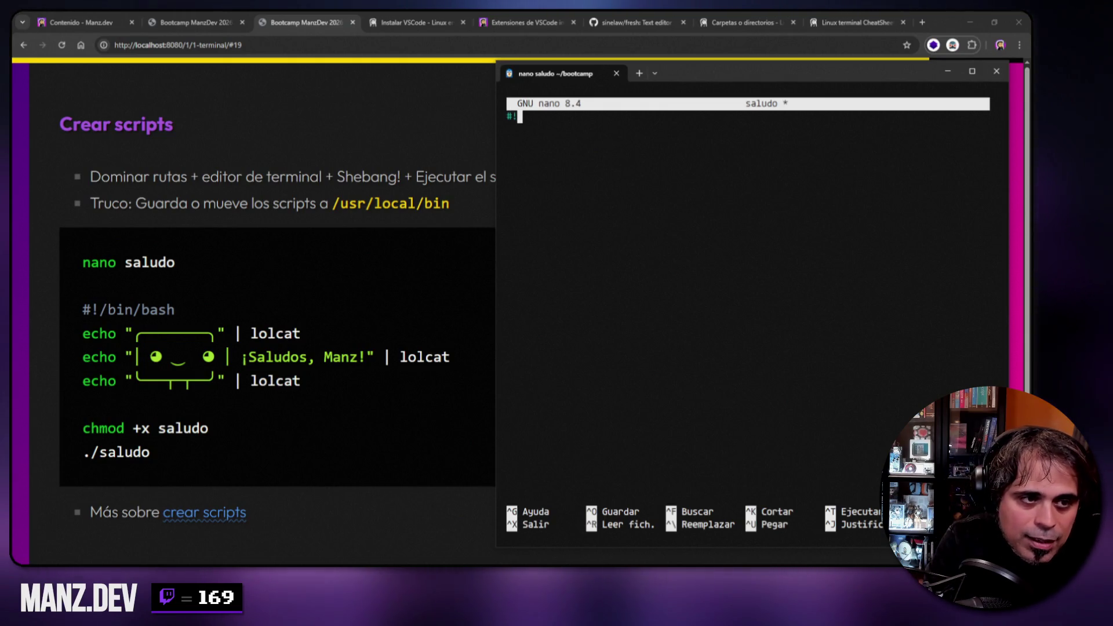
pyautogui.write('/bin/bash')
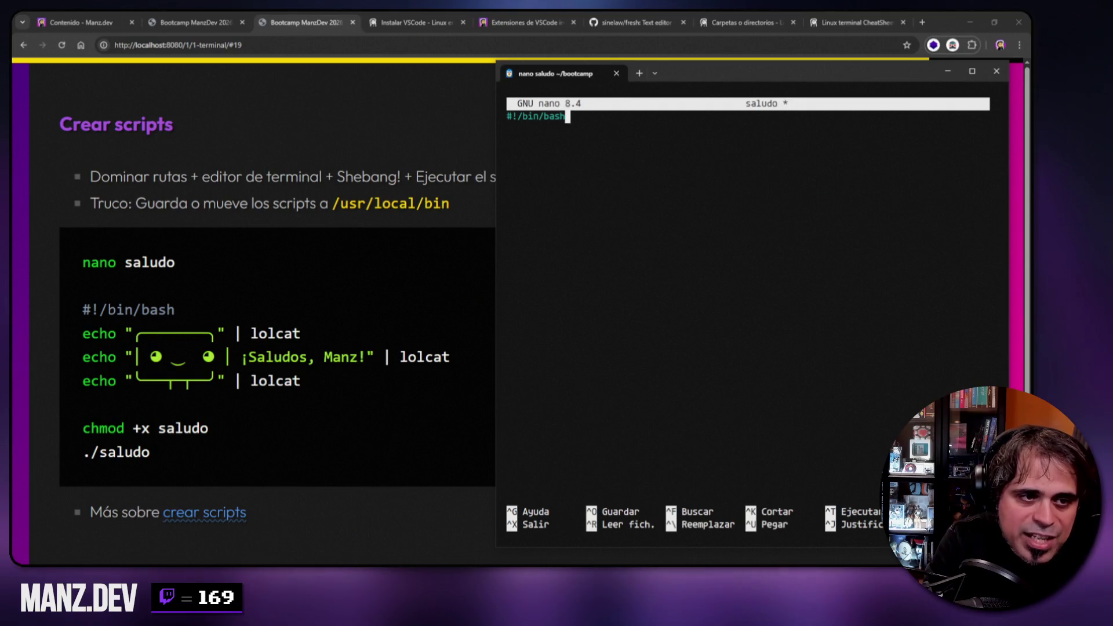
pyautogui.press('Return')
pyautogui.press('Return')
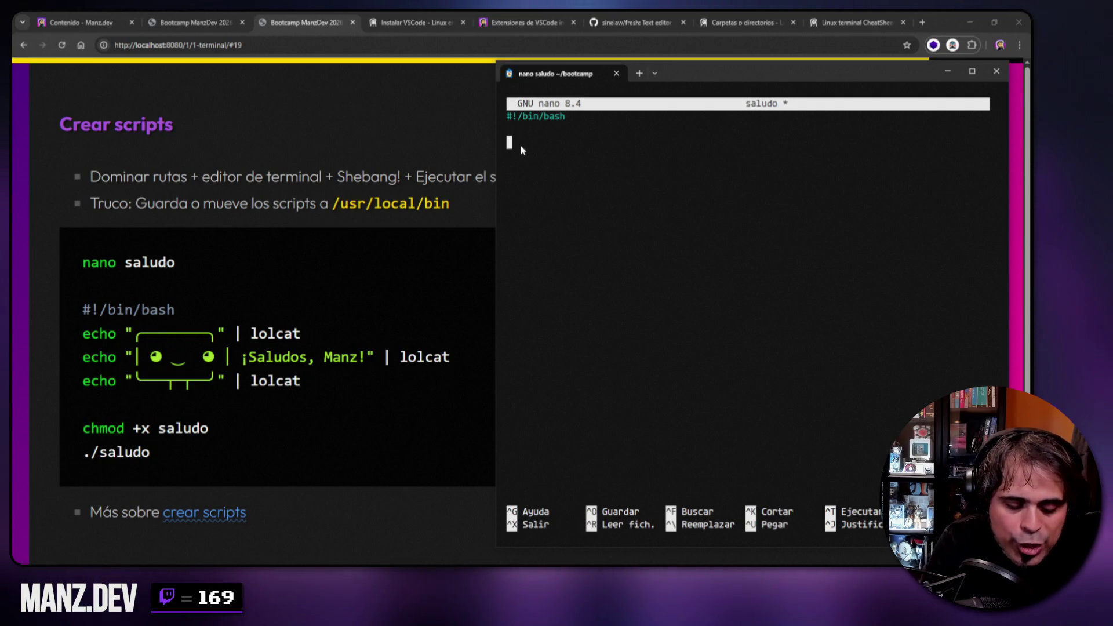
pyautogui.write('echo "hola')
pyautogui.press('BackSpace')
pyautogui.press('BackSpace')
pyautogui.press('BackSpace')
pyautogui.write('Hola"')
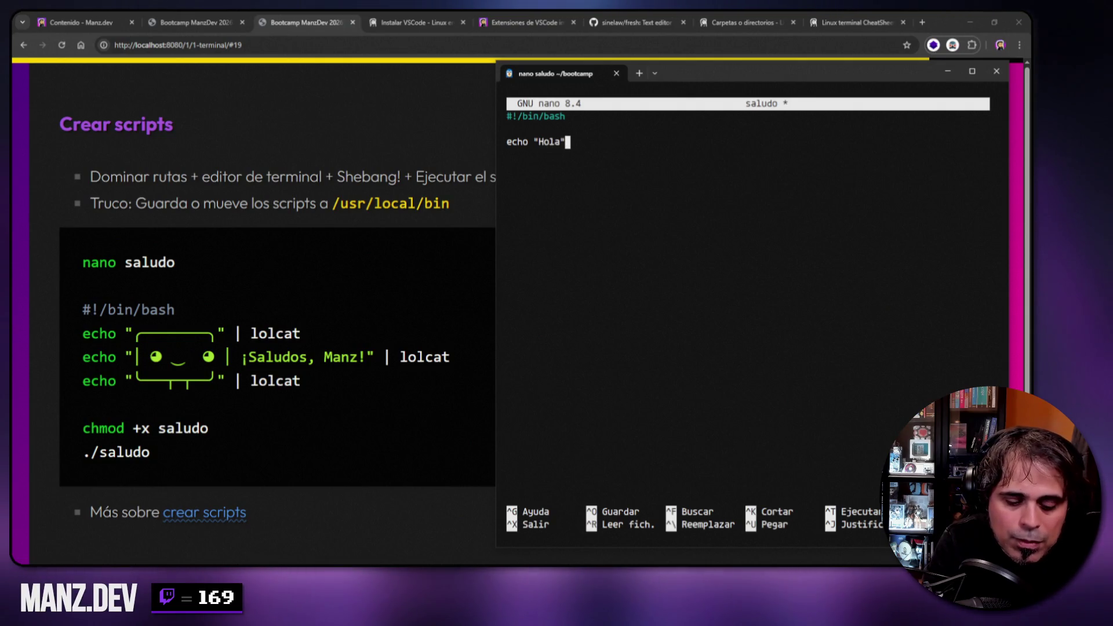
pyautogui.hotkey('ctrl', 'o')
pyautogui.press('Return')
pyautogui.hotkey('ctrl', 'x')
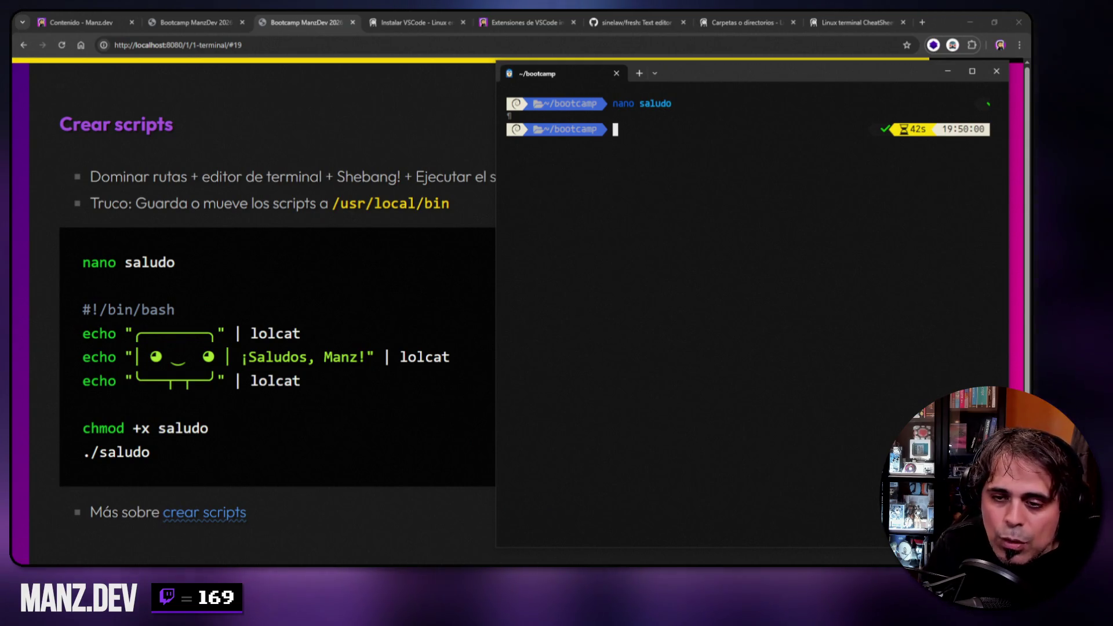
# - Print saludo with cat, echo "Hola" as a test, and try running ./saludo
pyautogui.write('cat saludo')
pyautogui.press('Return')
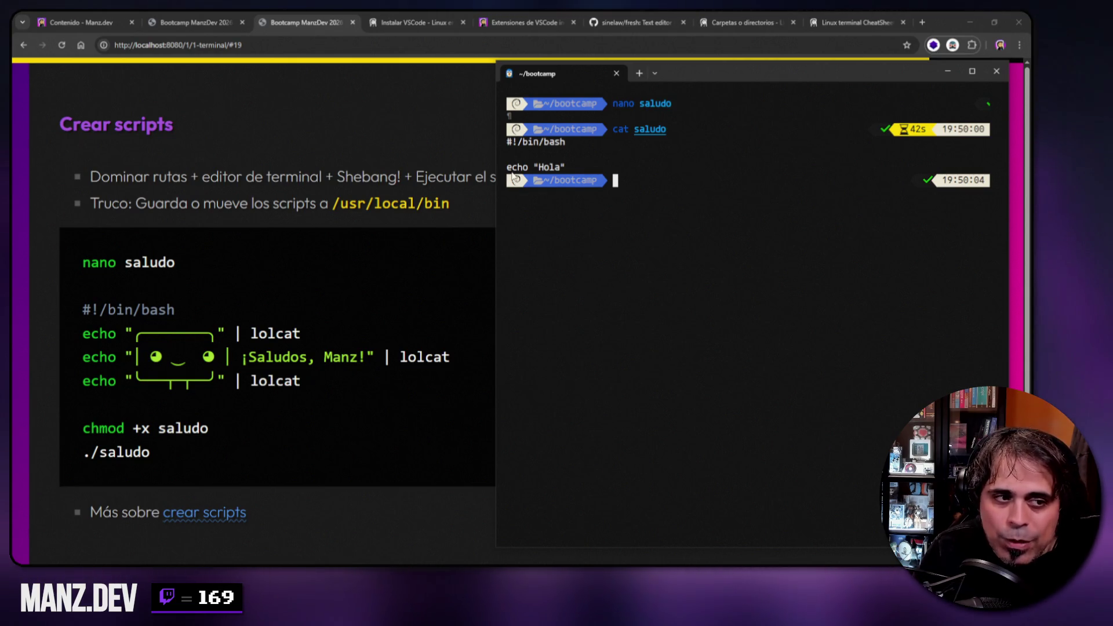
pyautogui.write('echo "Hola"')
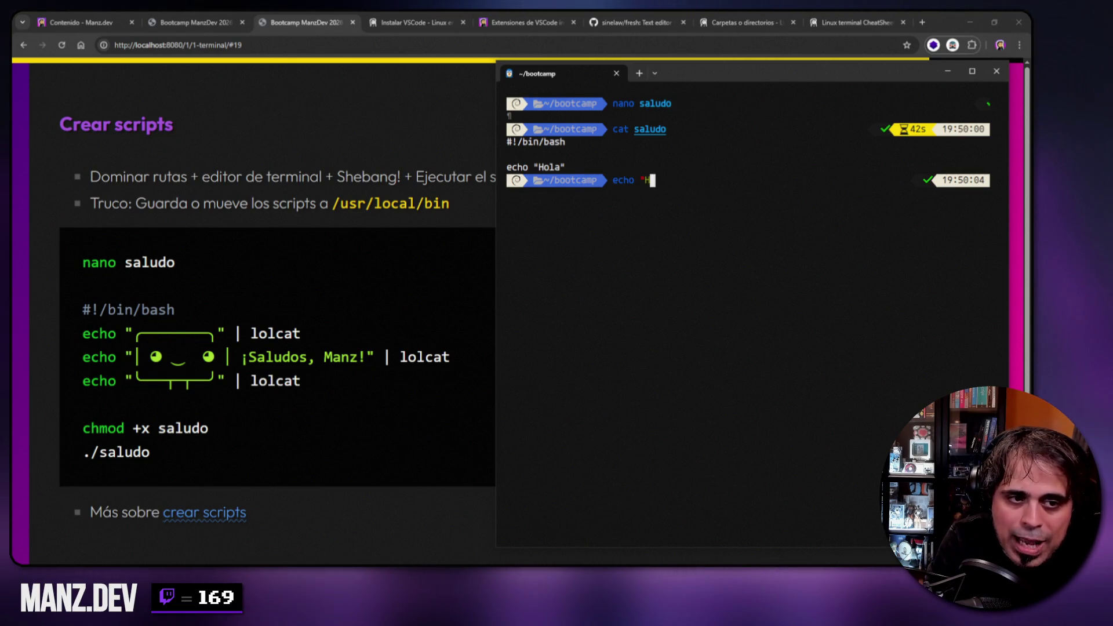
pyautogui.press('Return')
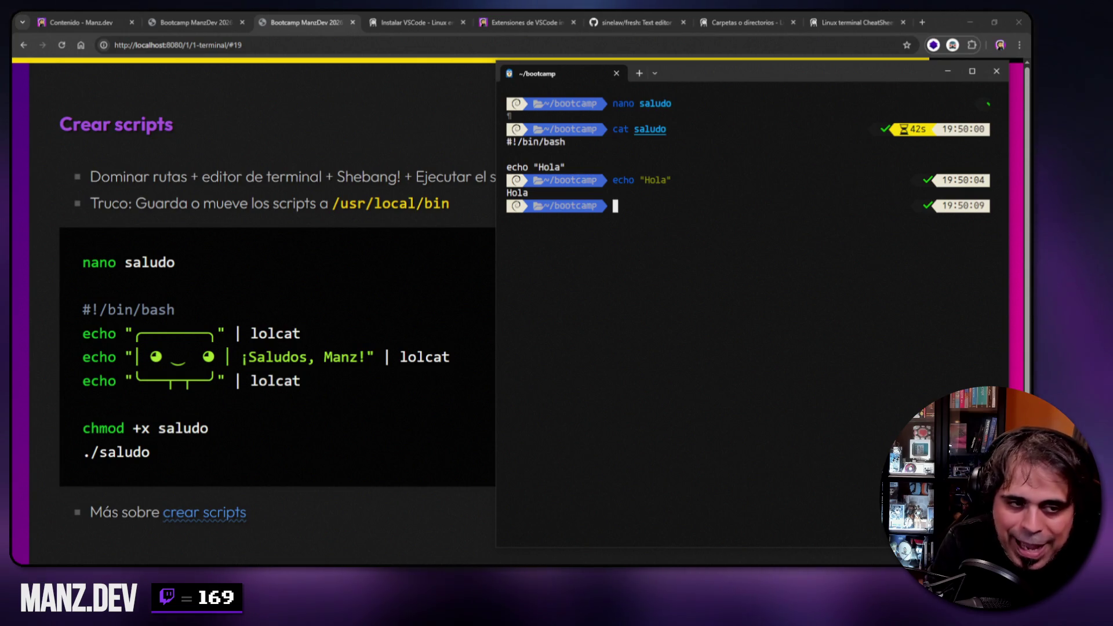
pyautogui.write('.')
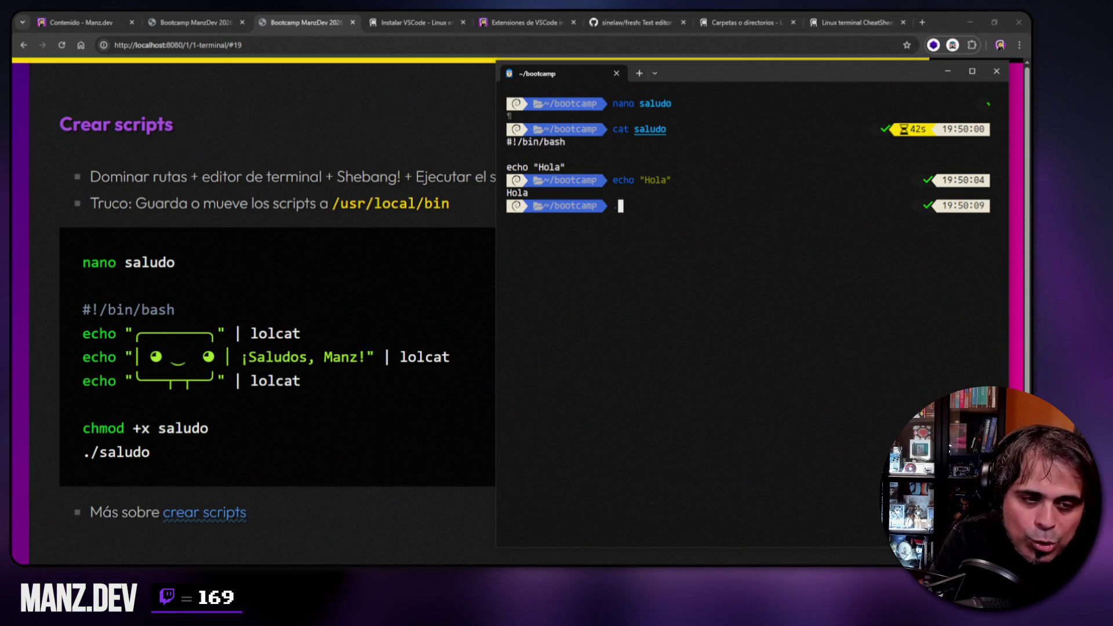
pyautogui.write('/')
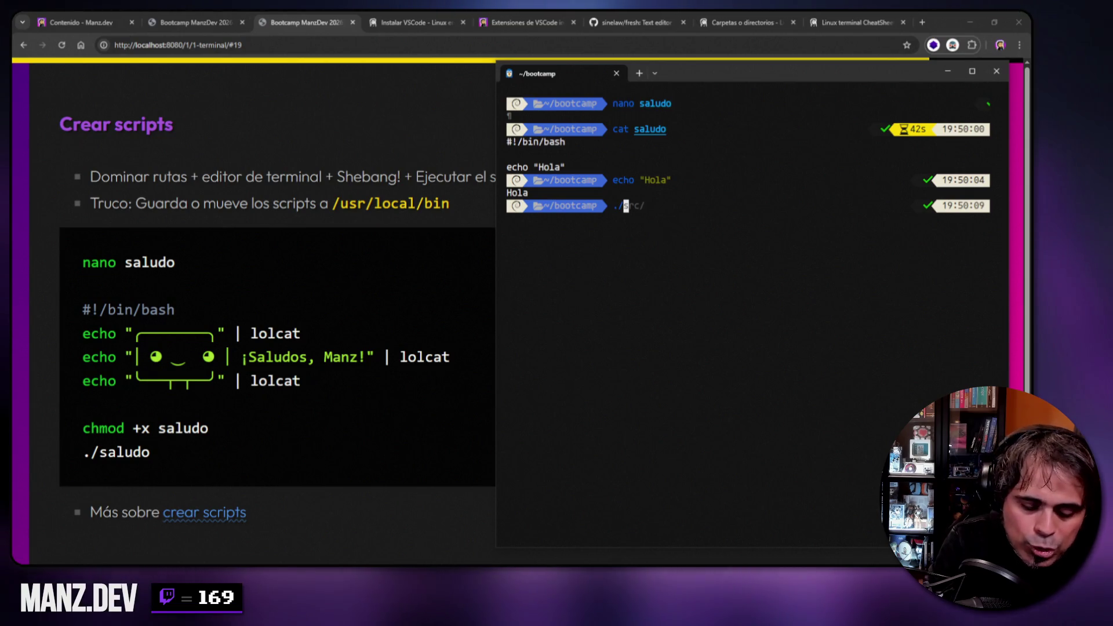
pyautogui.write('saludo')
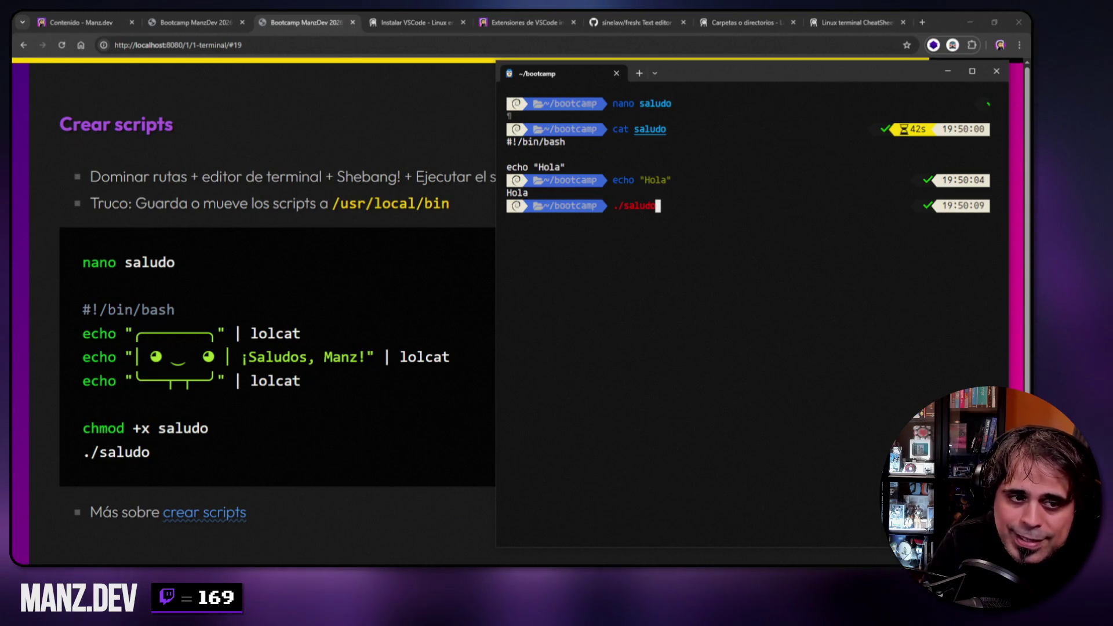
pyautogui.press('Return')
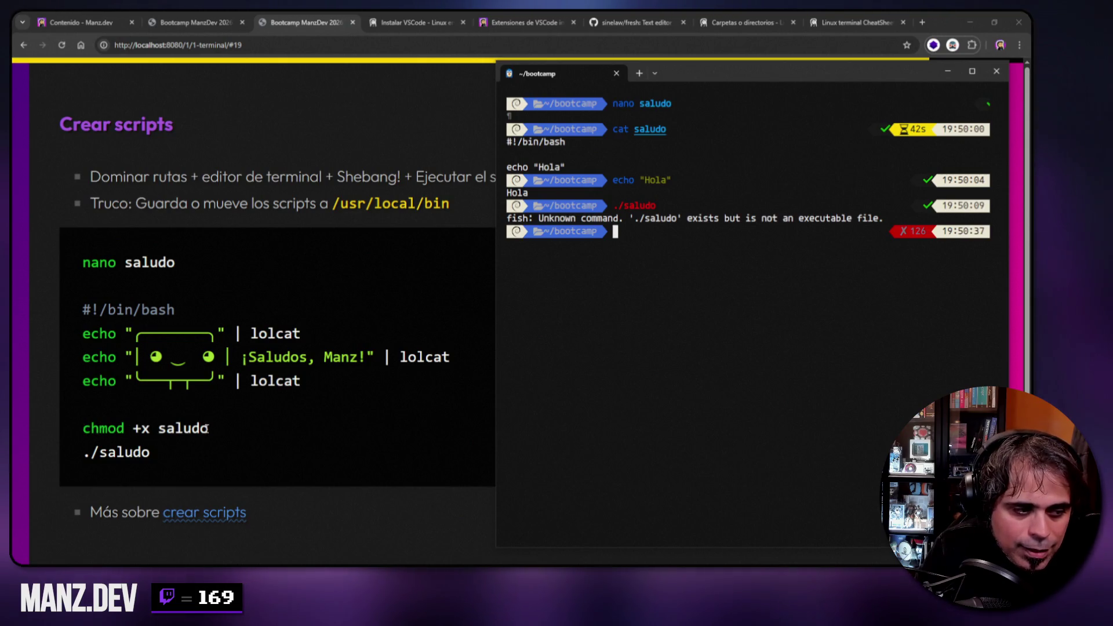
# - Make saludo executable with chmod +x saludo and run ./saludo to print Hola
pyautogui.write('chmod')
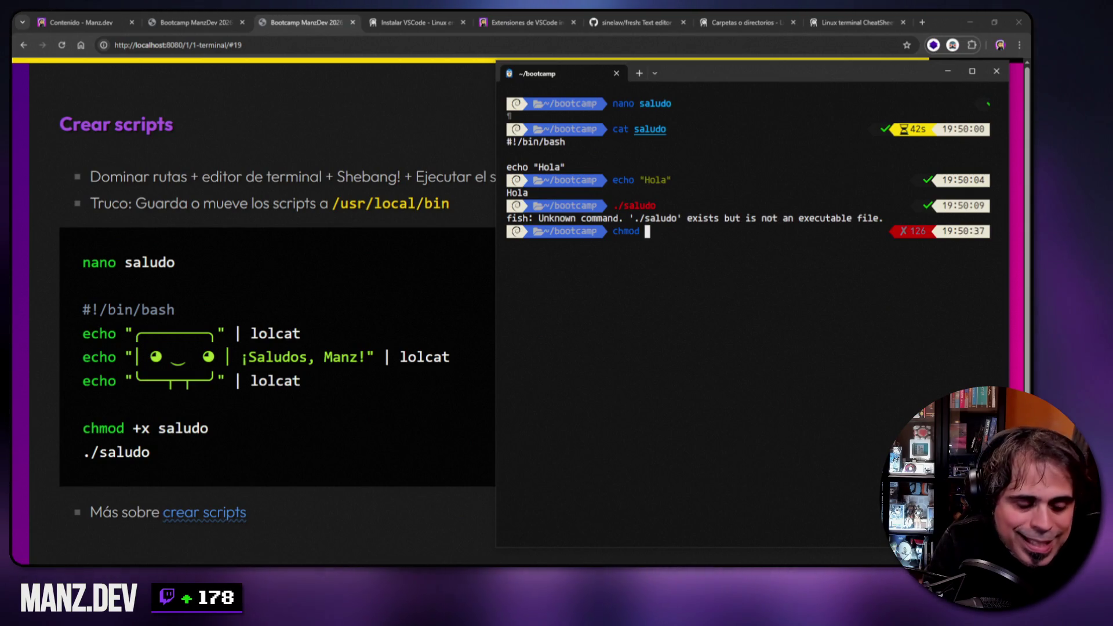
pyautogui.write('+x ')
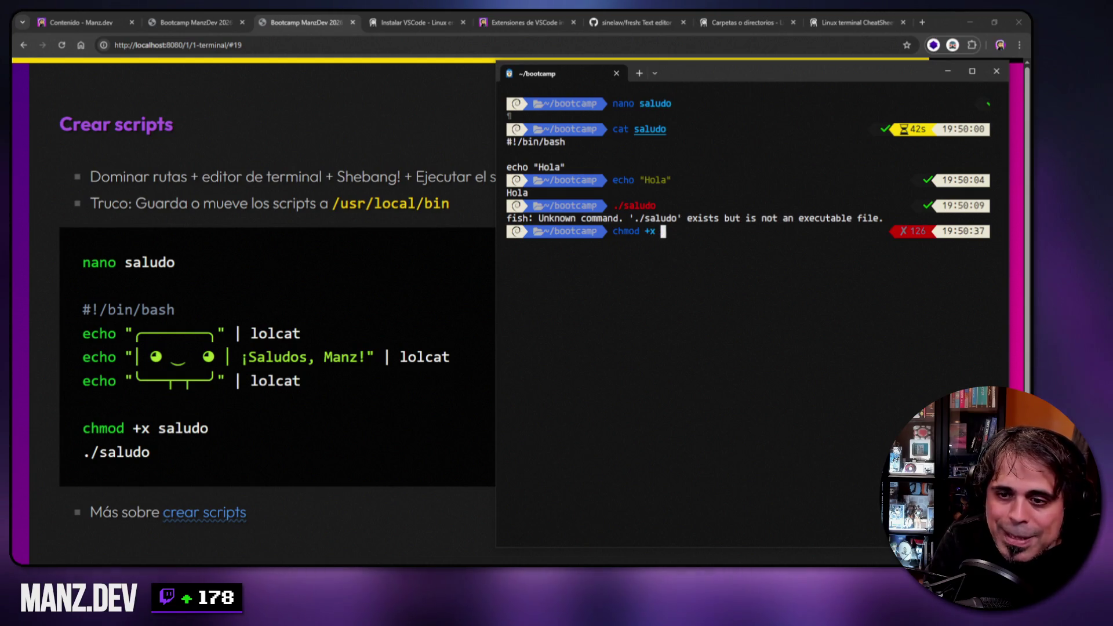
pyautogui.write('saludo')
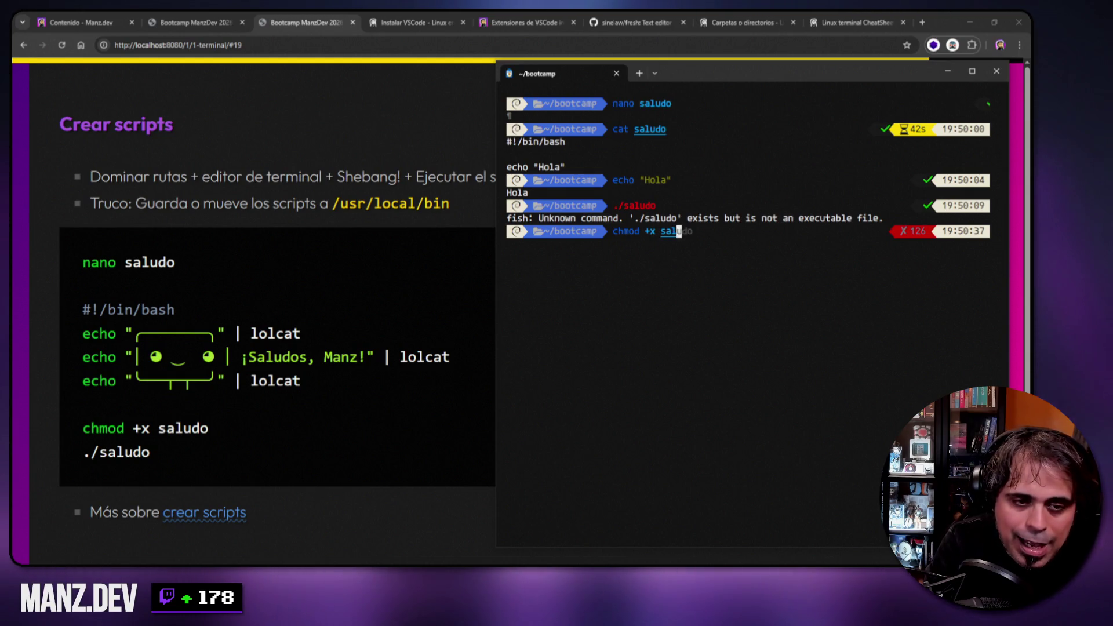
pyautogui.press('Return')
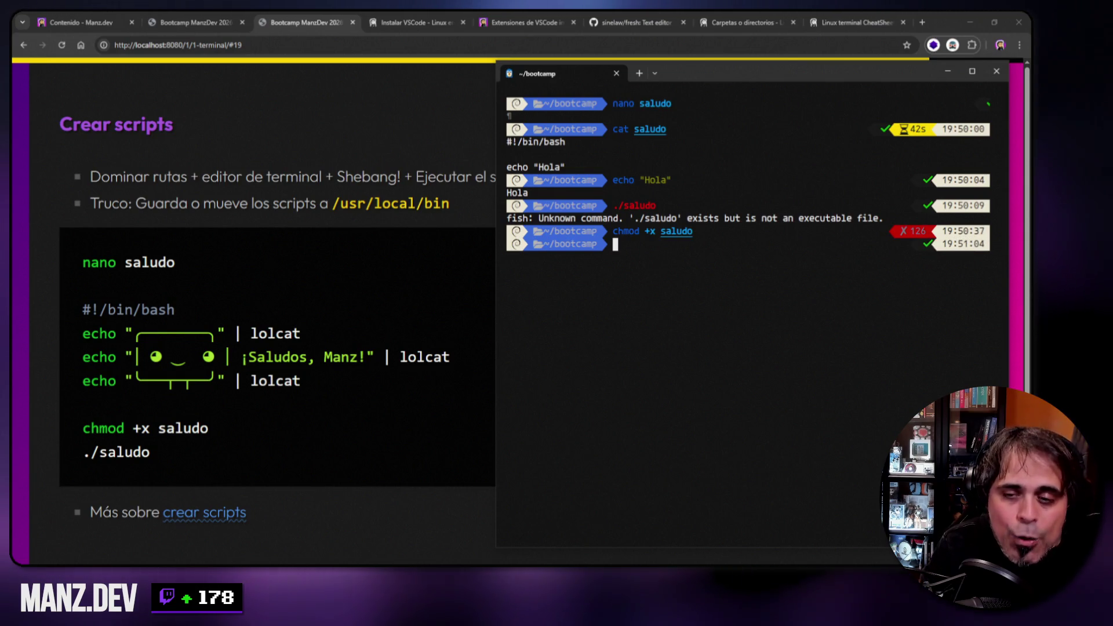
pyautogui.write('./saludo')
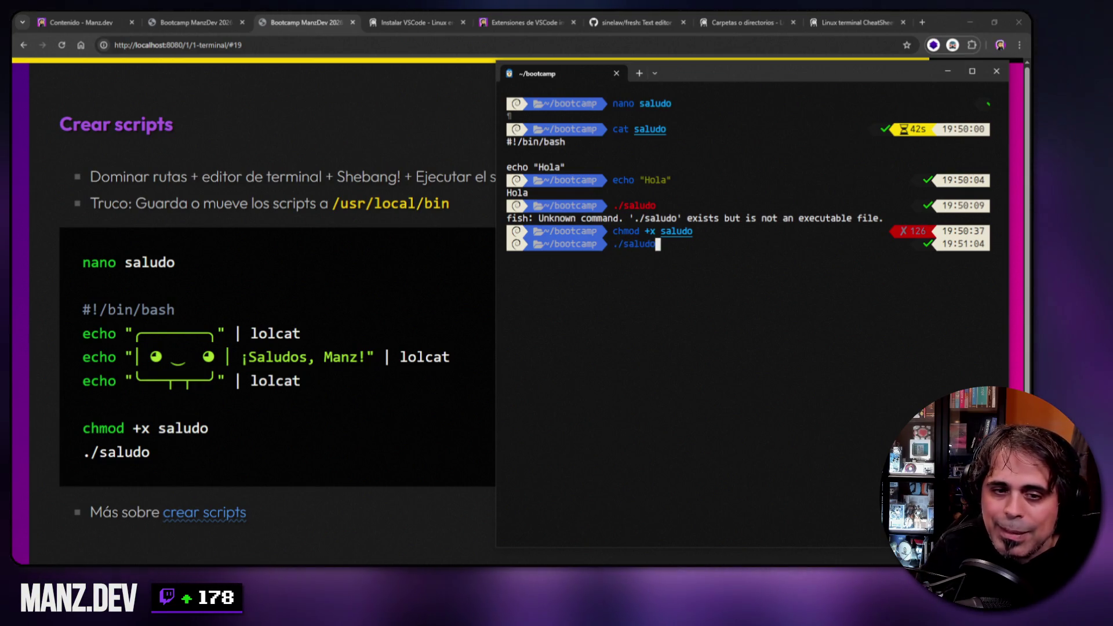
pyautogui.press('Return')
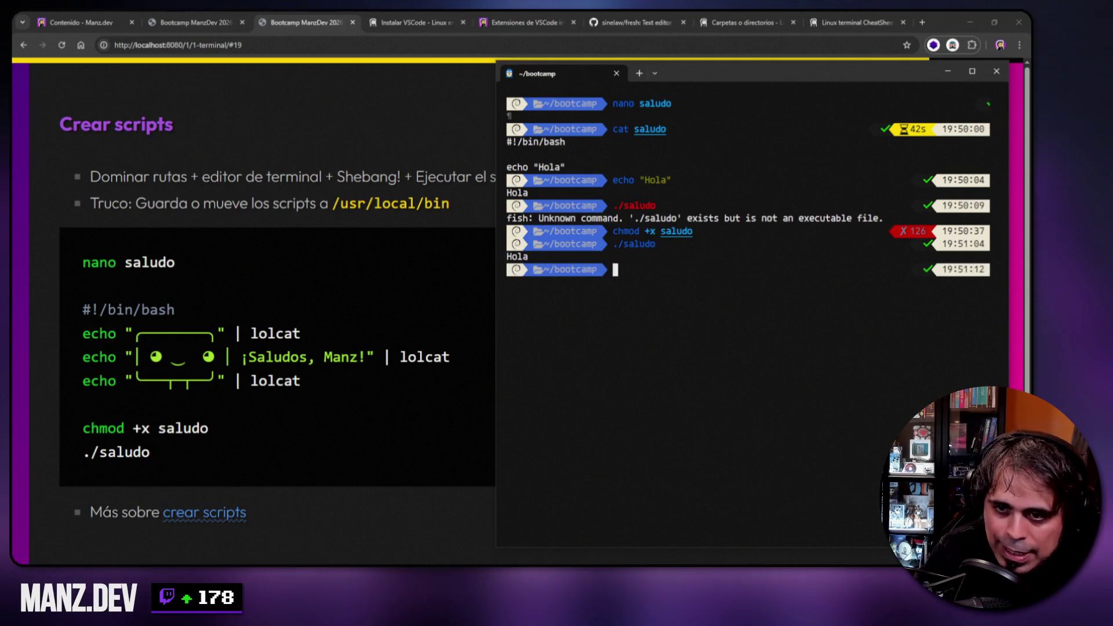
# - Rework the pending command through sh, bash, fish and ./ prefixes, leaving just saludo
pyautogui.write('sh saludo')
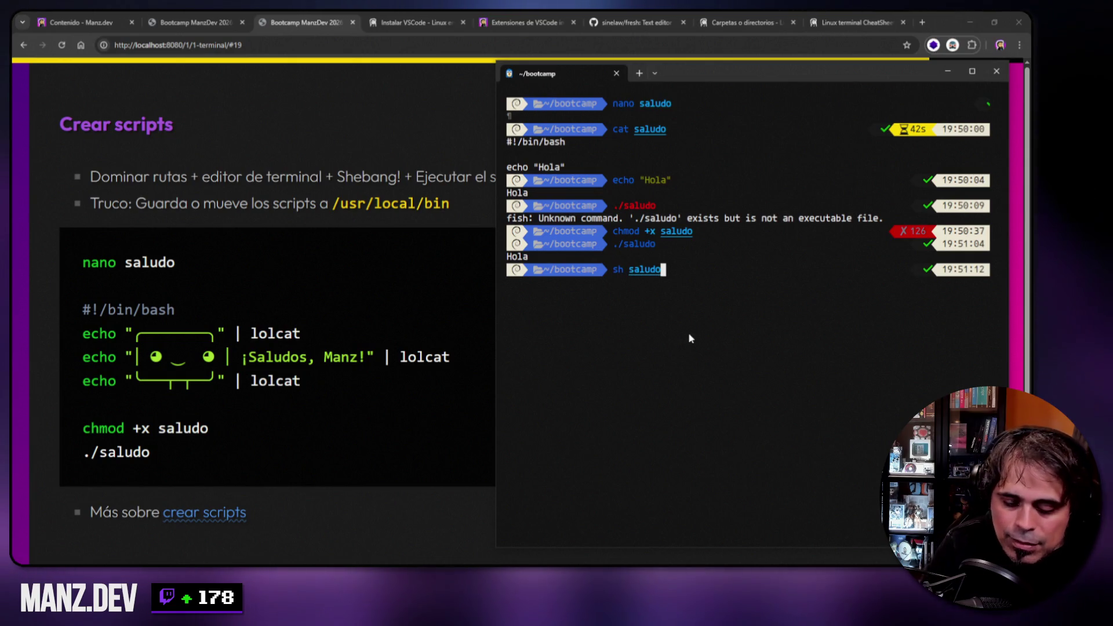
pyautogui.press('Home')
pyautogui.write('ba')
pyautogui.press('BackSpace')
pyautogui.press('BackSpace')
pyautogui.write('fi')
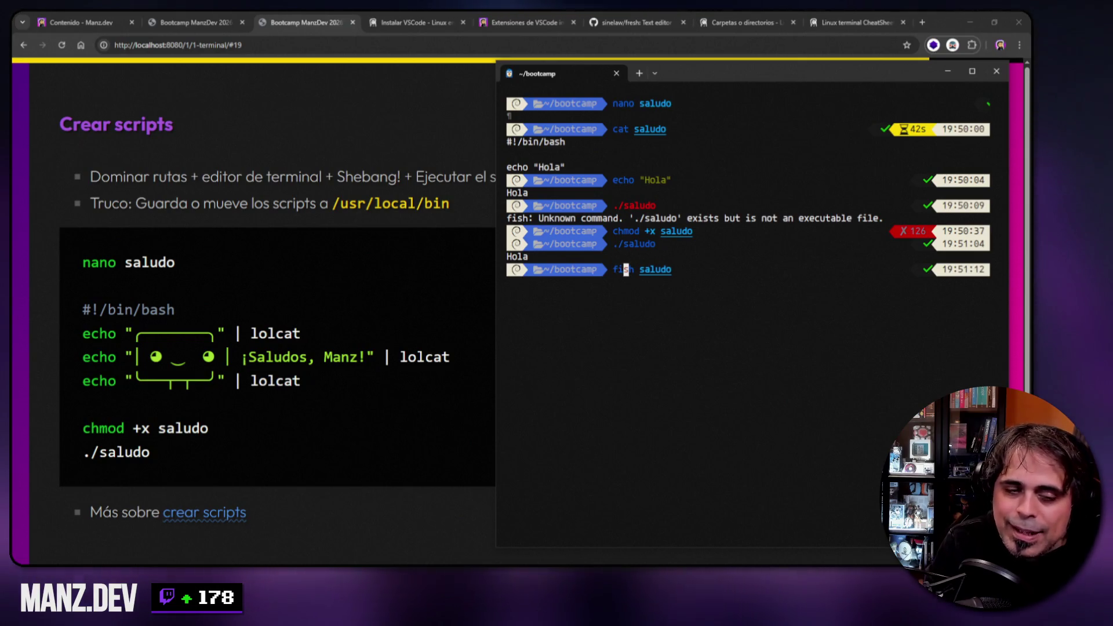
pyautogui.press('BackSpace')
pyautogui.press('BackSpace')
pyautogui.write('z')
pyautogui.press('BackSpace')
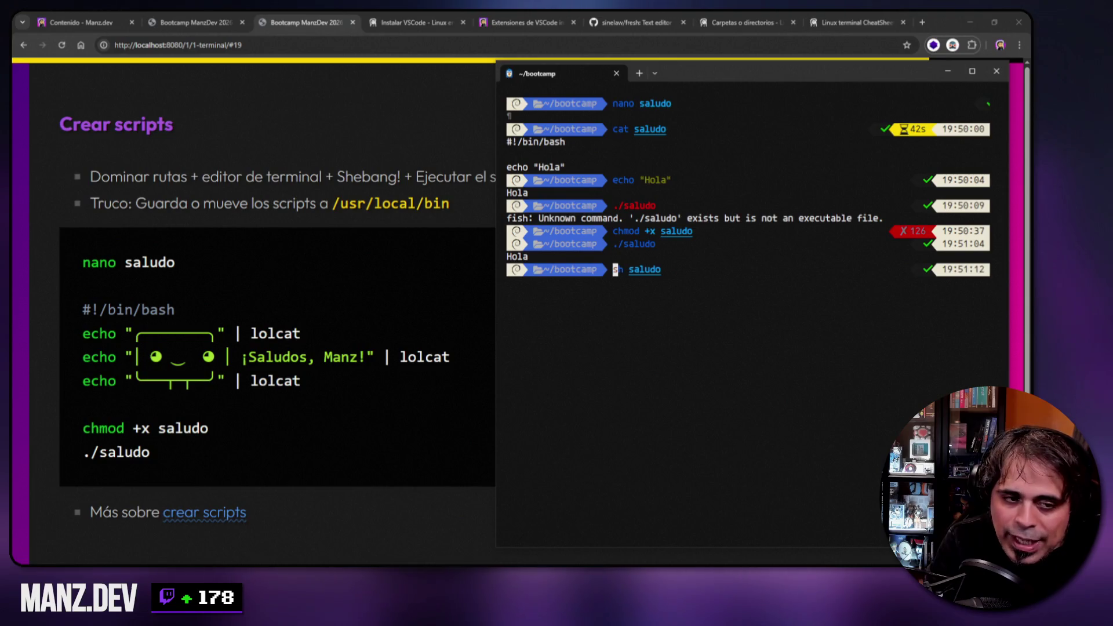
pyautogui.press('Delete')
pyautogui.press('Delete')
pyautogui.press('Delete')
pyautogui.write('./')
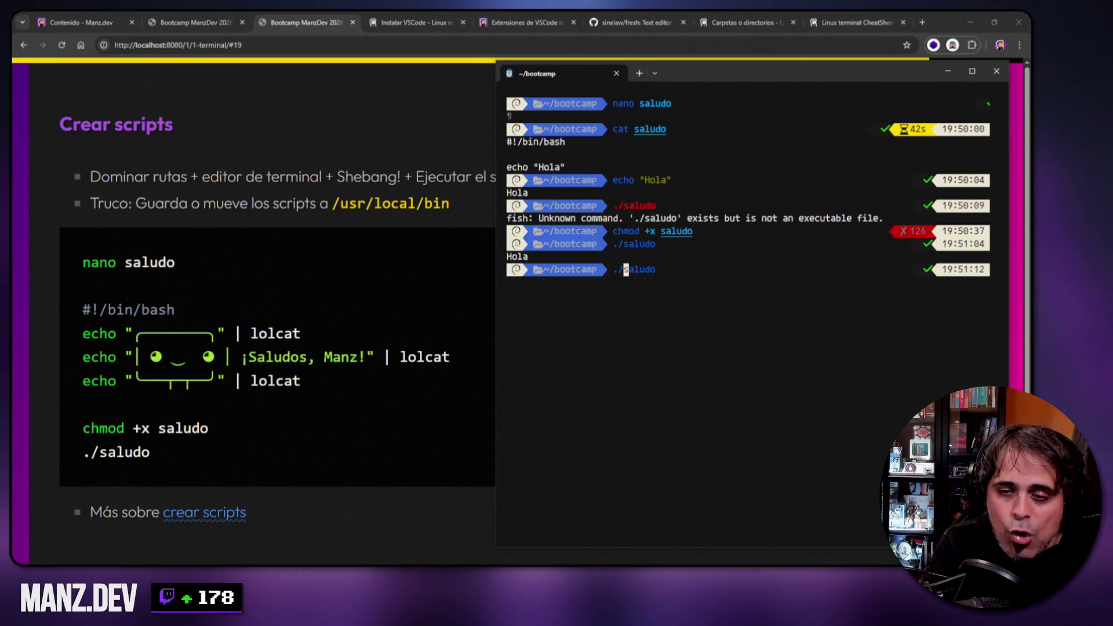
pyautogui.press('BackSpace')
pyautogui.press('BackSpace')
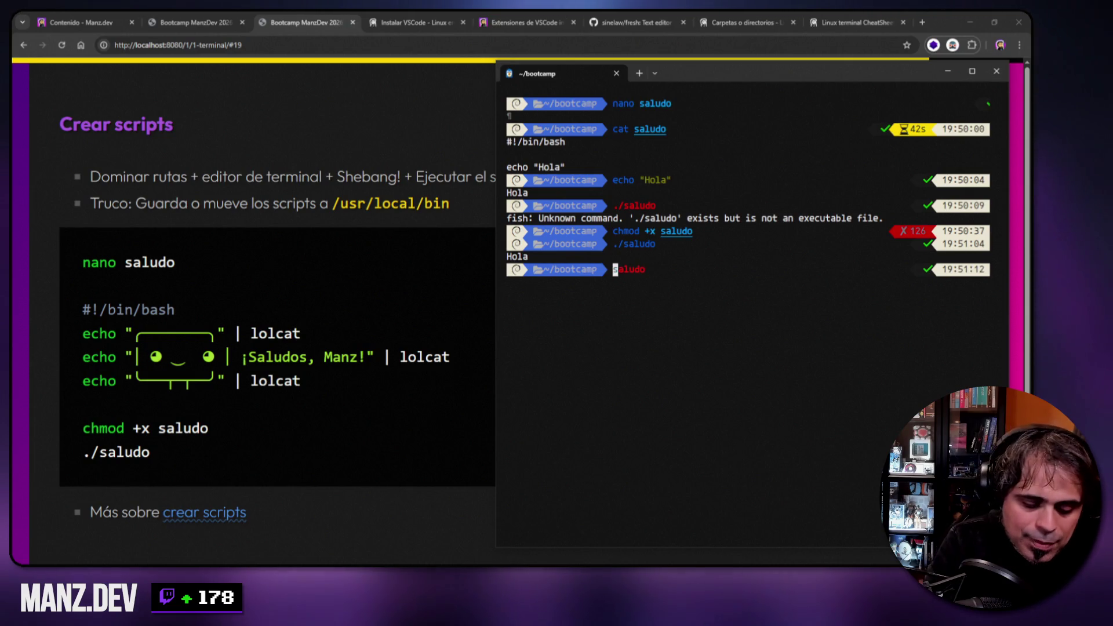
# - Open saludo in nano and rewrite its shebang from #!/bin/bash to #!/usr/bin/env
pyautogui.write('nano')
pyautogui.press('Return')
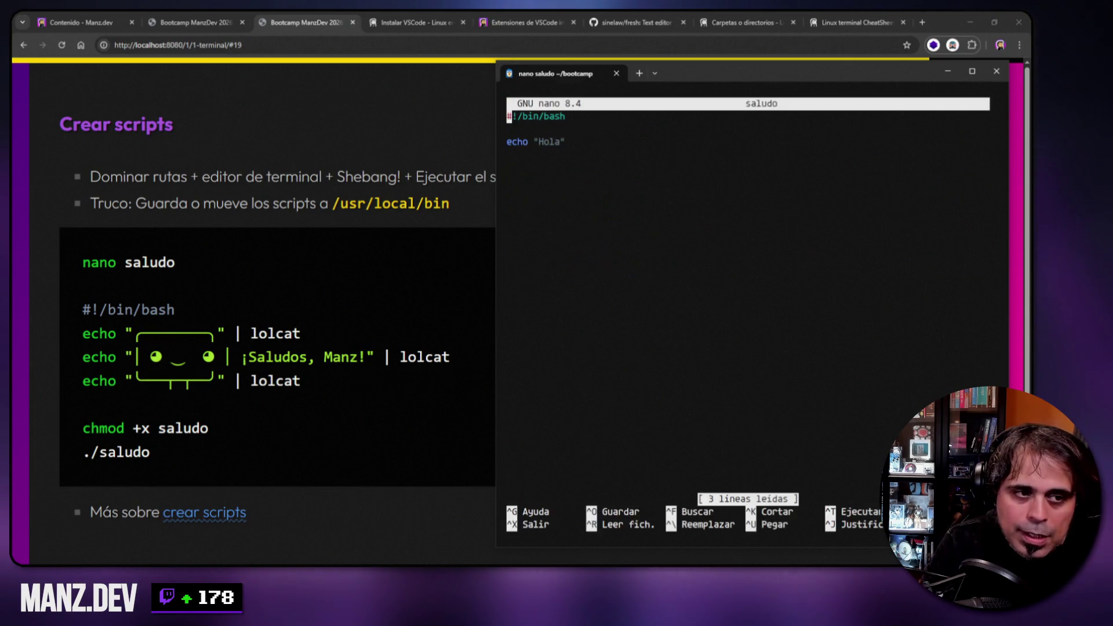
pyautogui.press('Right')
pyautogui.press('Right')
pyautogui.press('Right')
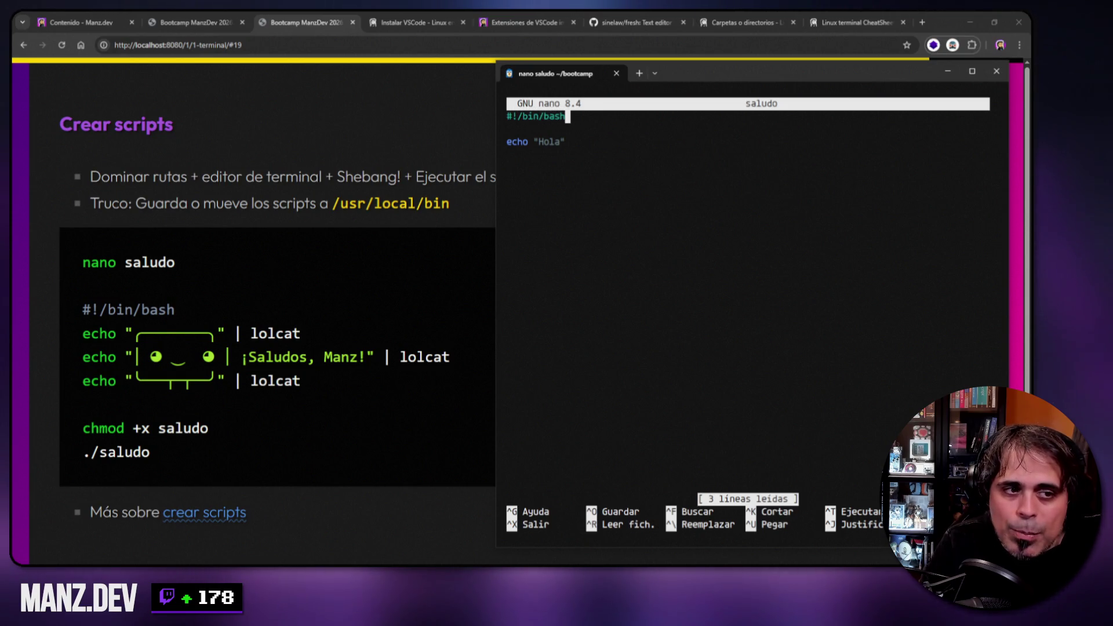
pyautogui.press('BackSpace')
pyautogui.press('BackSpace')
pyautogui.press('BackSpace')
pyautogui.write('fish')
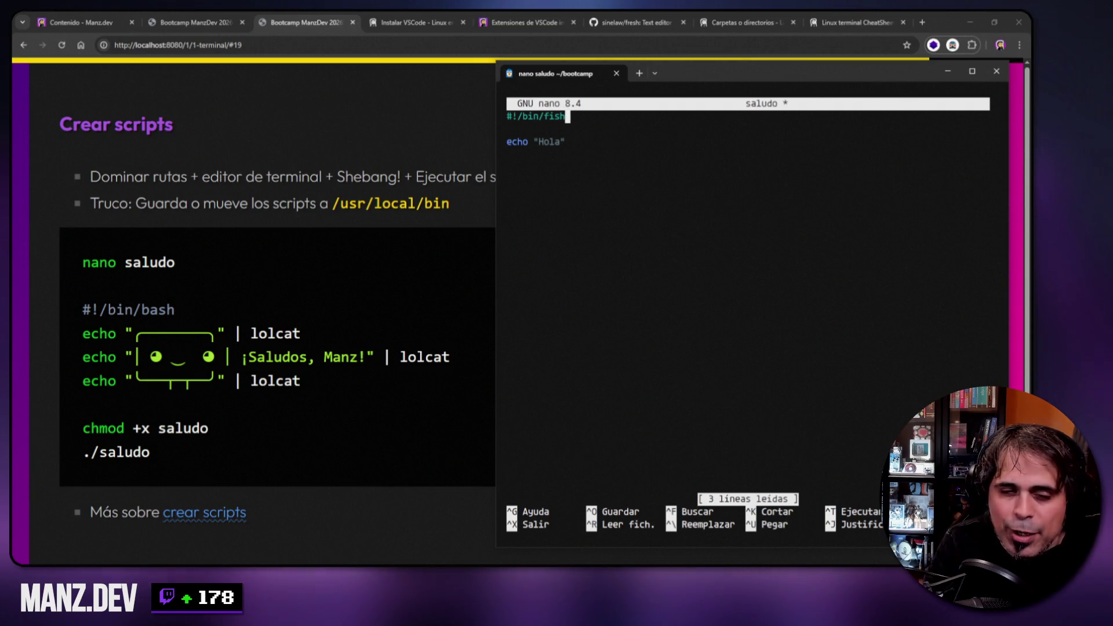
pyautogui.press('BackSpace')
pyautogui.press('BackSpace')
pyautogui.press('BackSpace')
pyautogui.press('BackSpace')
pyautogui.write('bash')
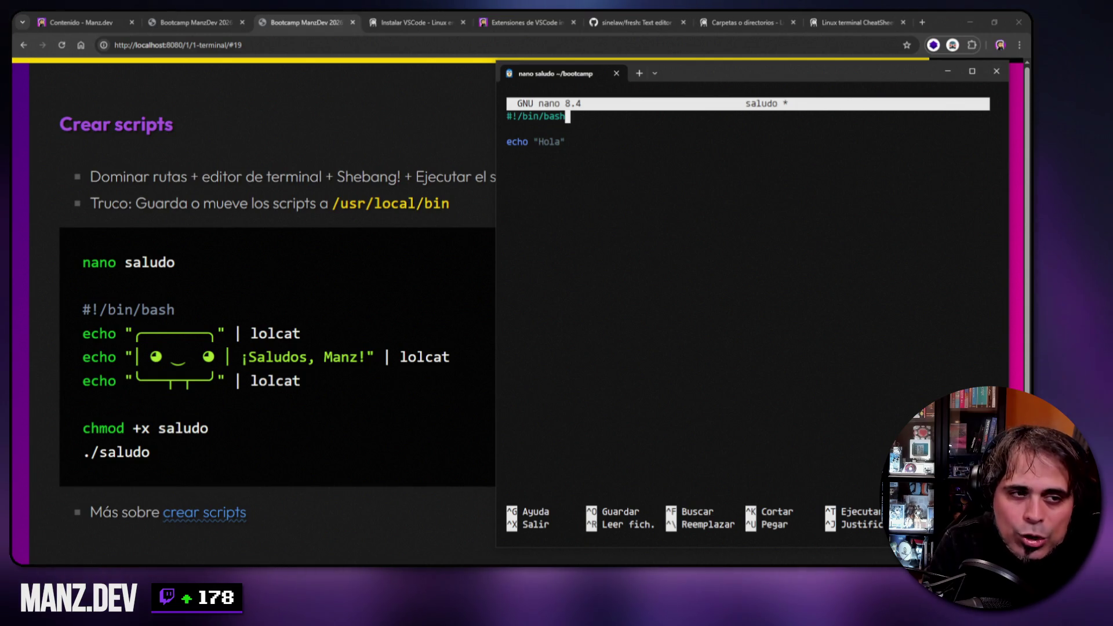
pyautogui.press('BackSpace')
pyautogui.press('BackSpace')
pyautogui.press('BackSpace')
pyautogui.press('BackSpace')
pyautogui.press('BackSpace')
pyautogui.press('BackSpace')
pyautogui.press('BackSpace')
pyautogui.press('BackSpace')
pyautogui.write('usr/')
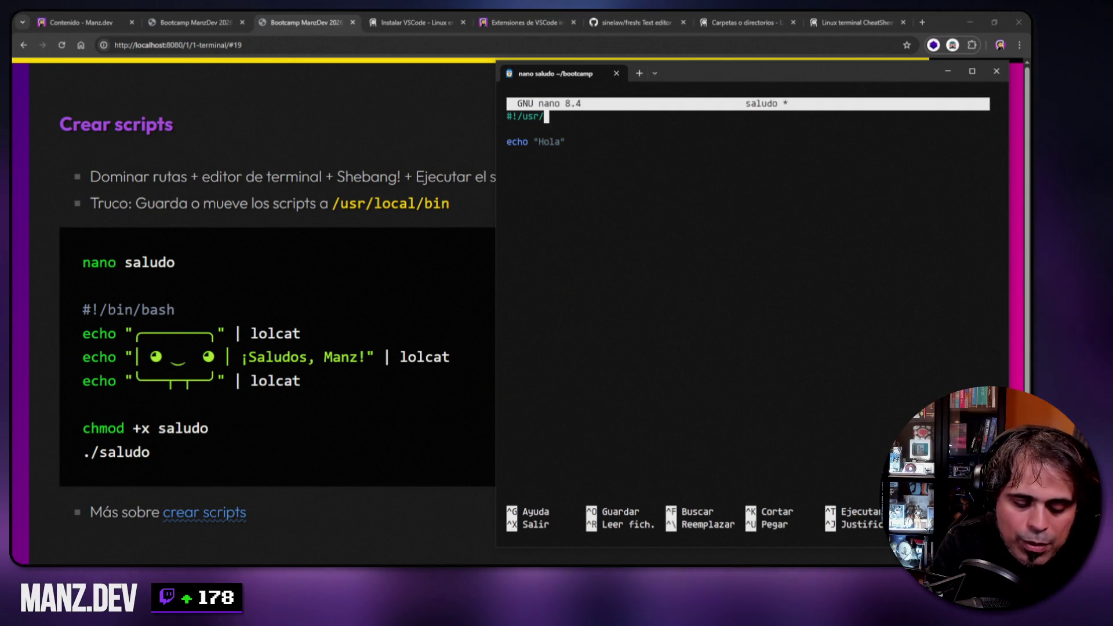
pyautogui.write('bin/env')
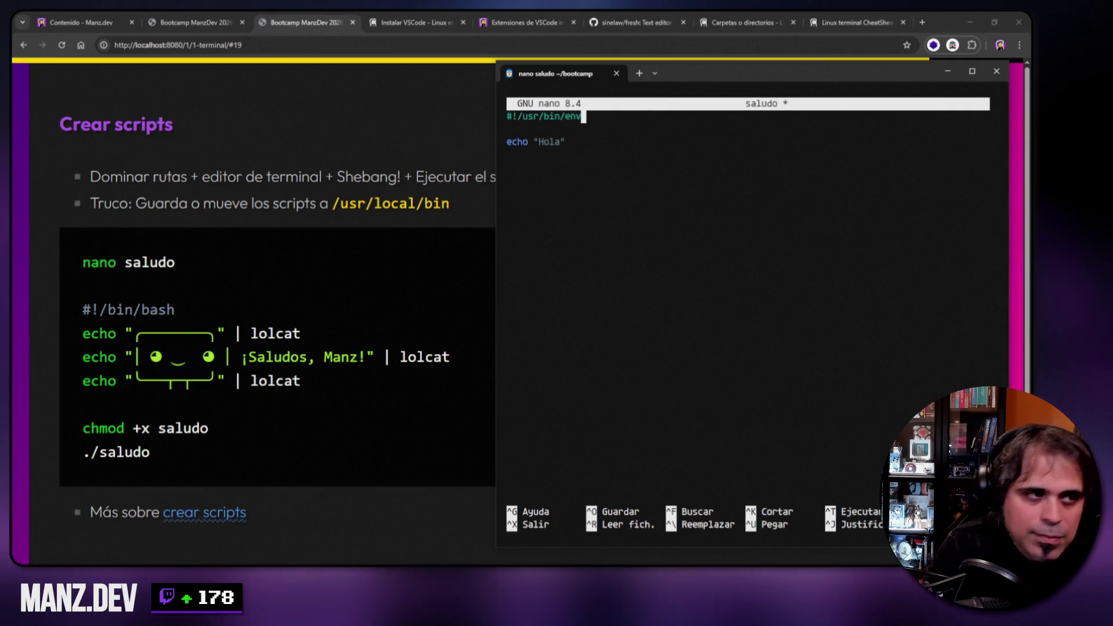
# - Open the 'Crear scripts en Linux' article in a new tab, view its Shebang (otros) example, and return
pyautogui.rightClick(219, 513)
pyautogui.click(268, 357)
pyautogui.click(374, 25)
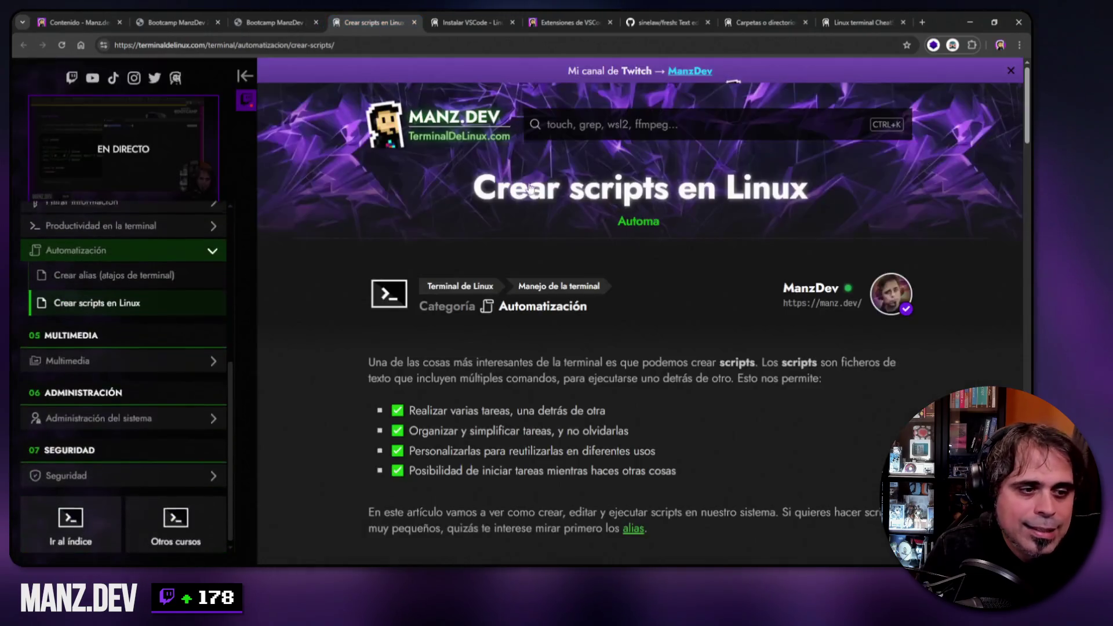
pyautogui.scroll(-4, 540, 277)
pyautogui.scroll(-7, 541, 277)
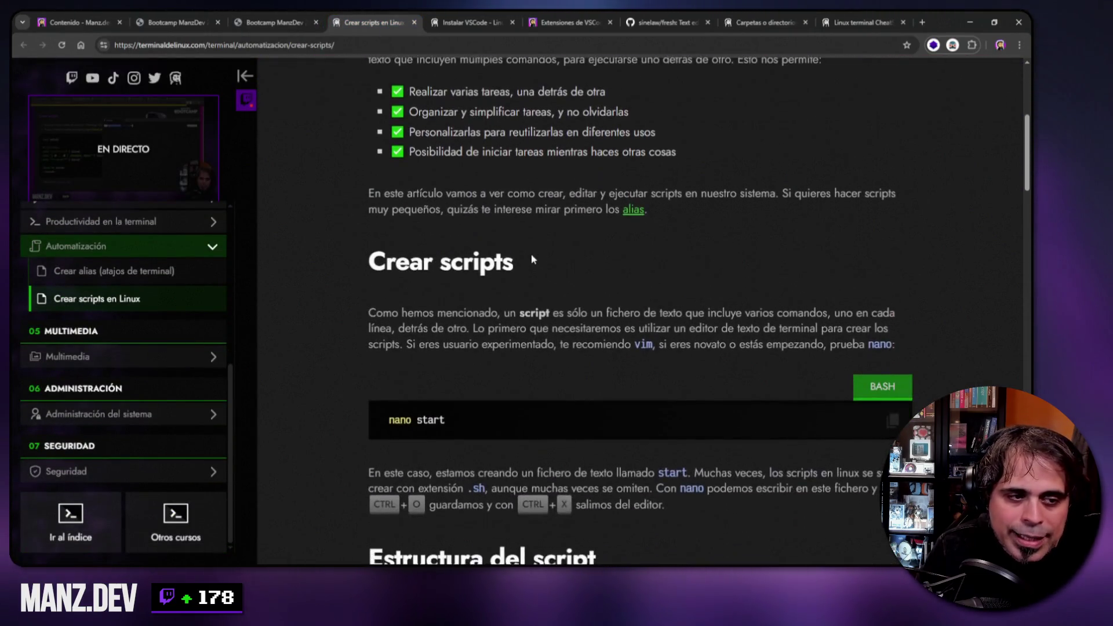
pyautogui.scroll(-4, 432, 253)
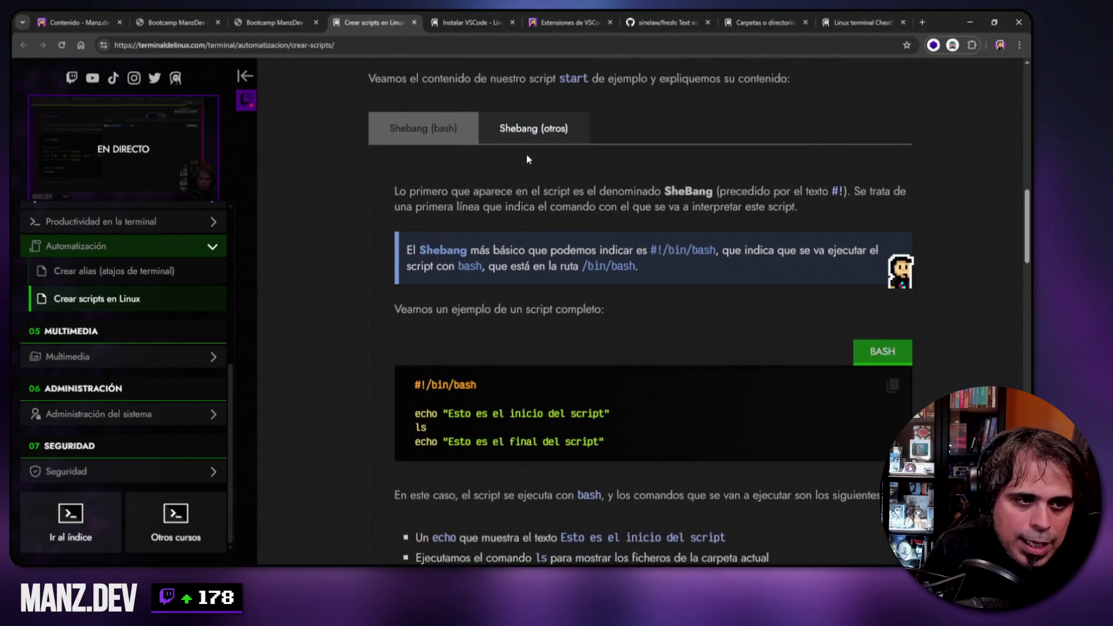
pyautogui.click(527, 136)
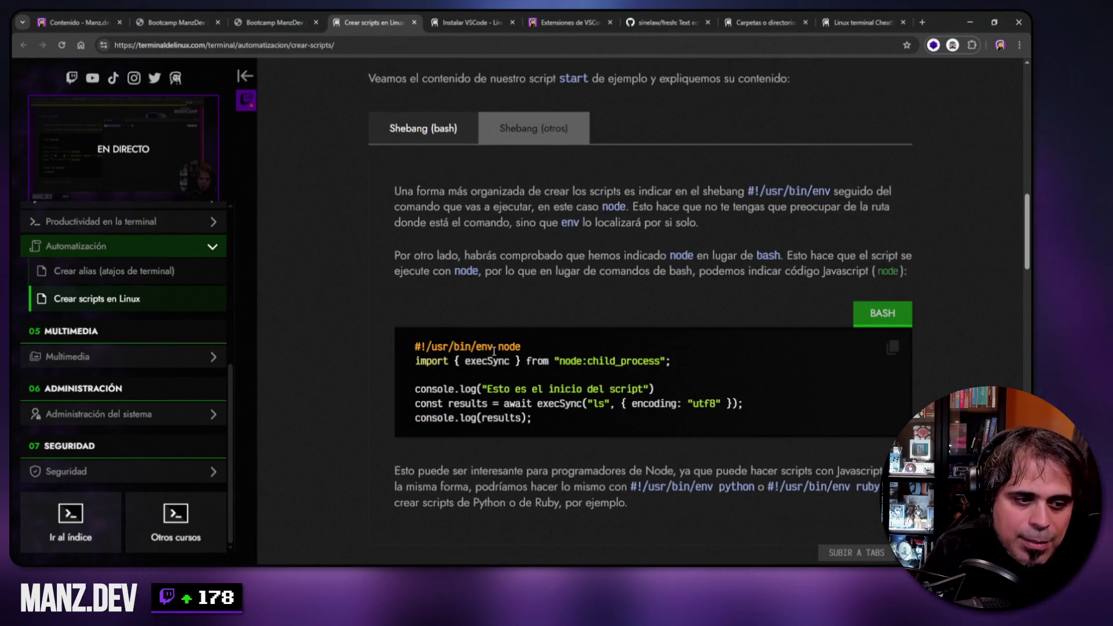
pyautogui.click(288, 22)
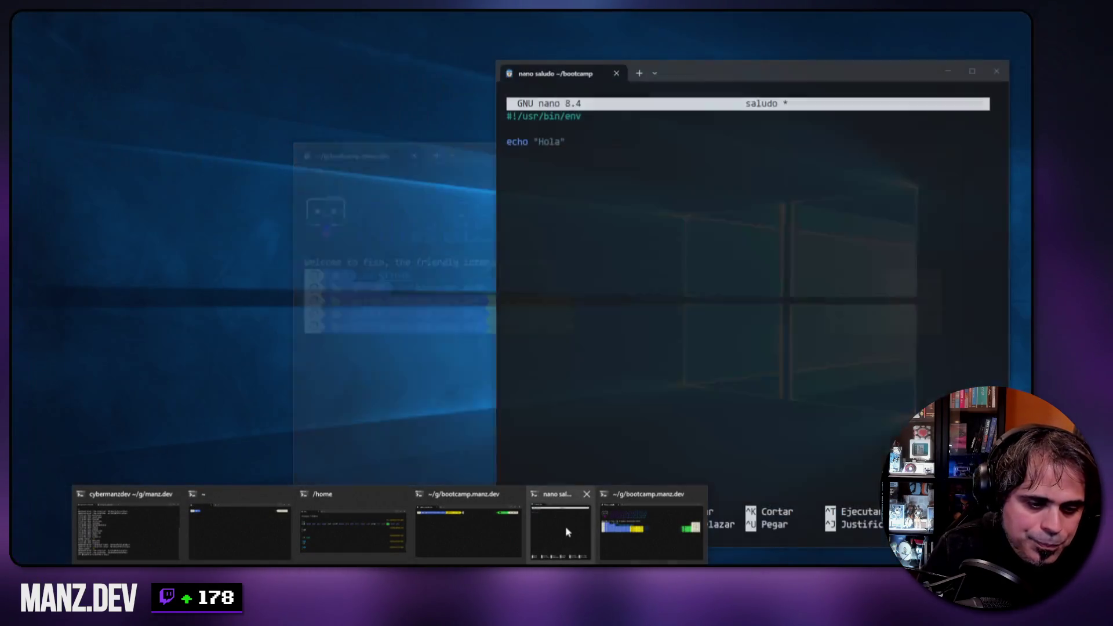
# - Back in nano, change the saludo shebang to #!/usr/bin/env node
pyautogui.click(565, 526)
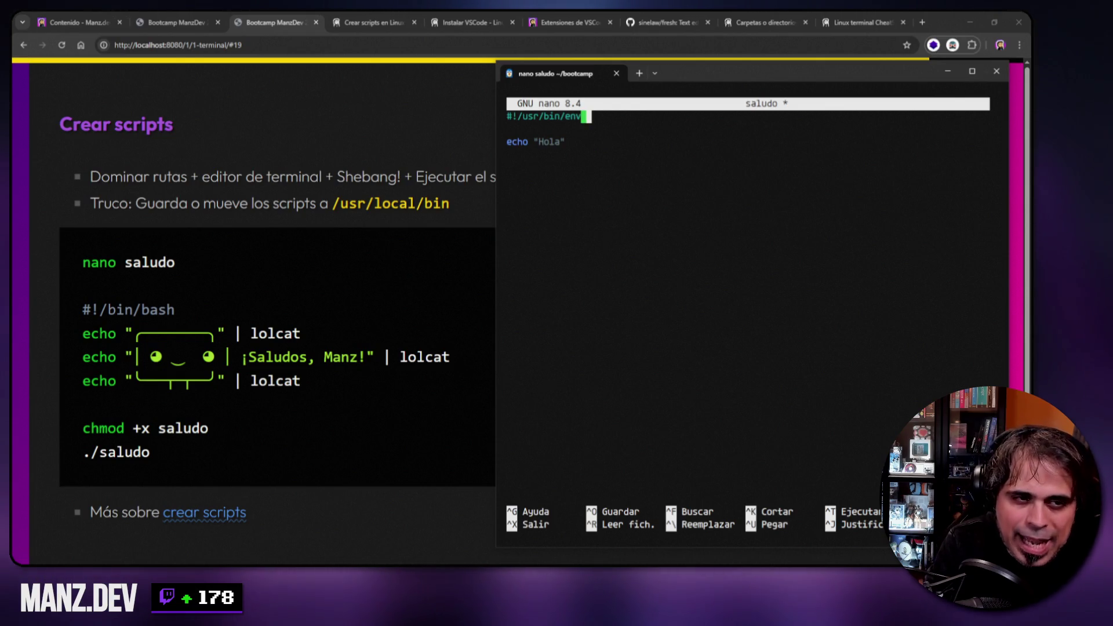
pyautogui.write('bash')
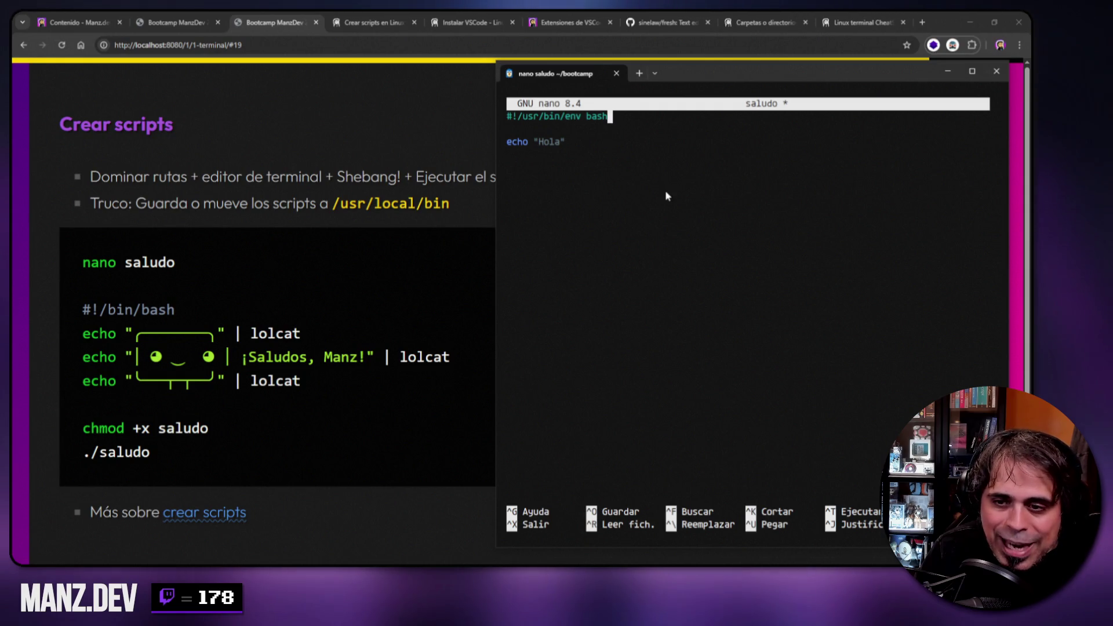
pyautogui.press('BackSpace')
pyautogui.press('BackSpace')
pyautogui.press('BackSpace')
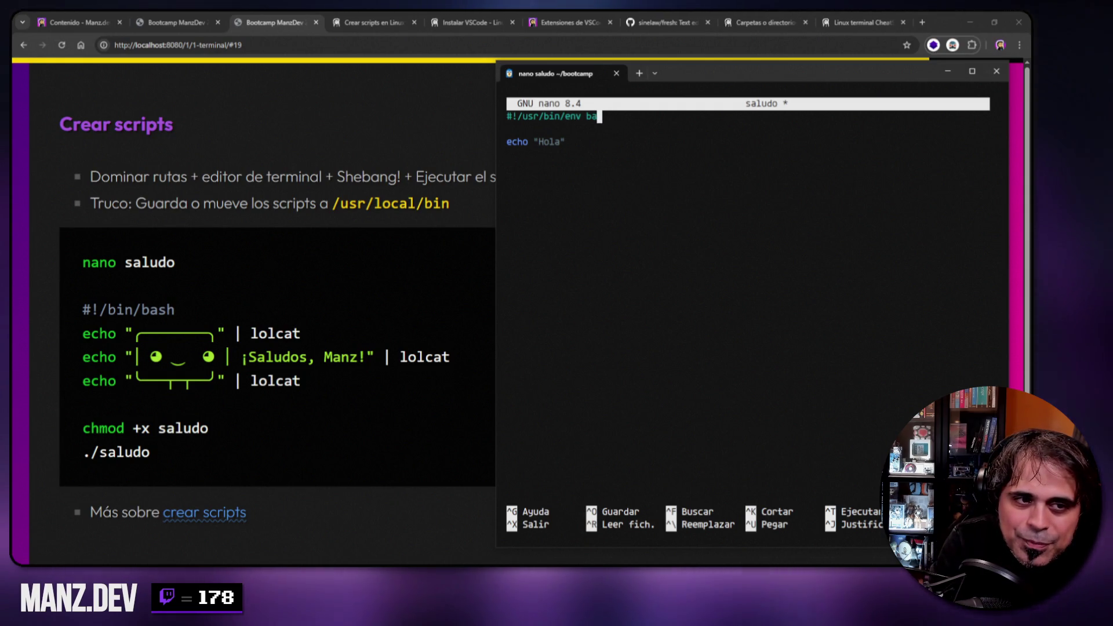
pyautogui.write('node')
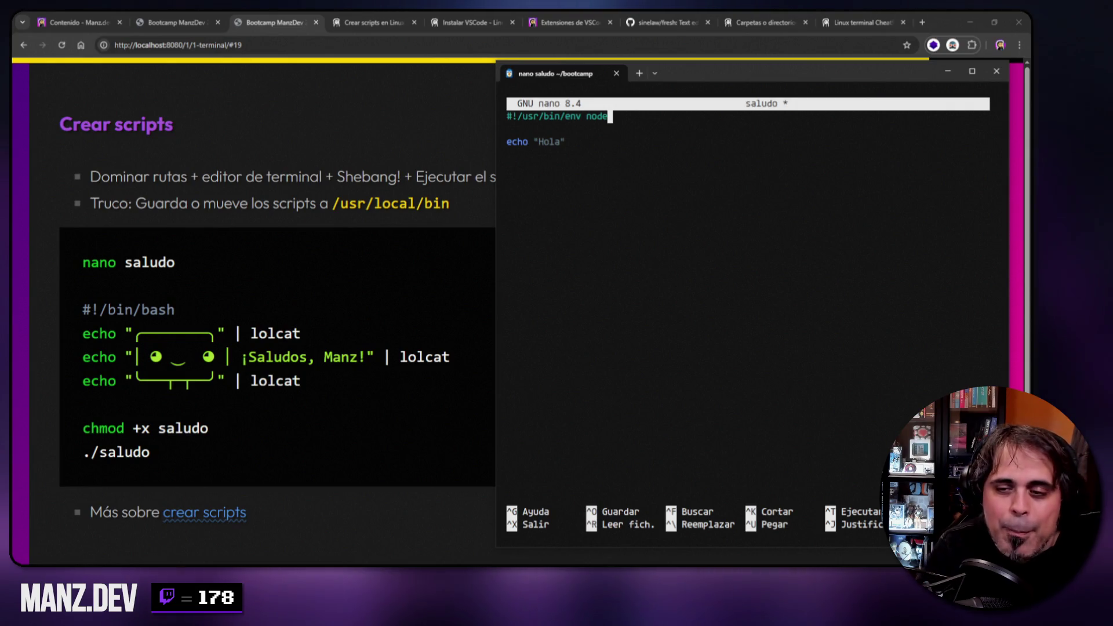
# - Replace the echo line with console.log("Hola a todos"); then save saludo and exit nano
pyautogui.press('Down')
pyautogui.press('Down')
pyautogui.press('BackSpace')
pyautogui.press('BackSpace')
pyautogui.press('BackSpace')
pyautogui.press('BackSpace')
pyautogui.press('BackSpace')
pyautogui.press('BackSpace')
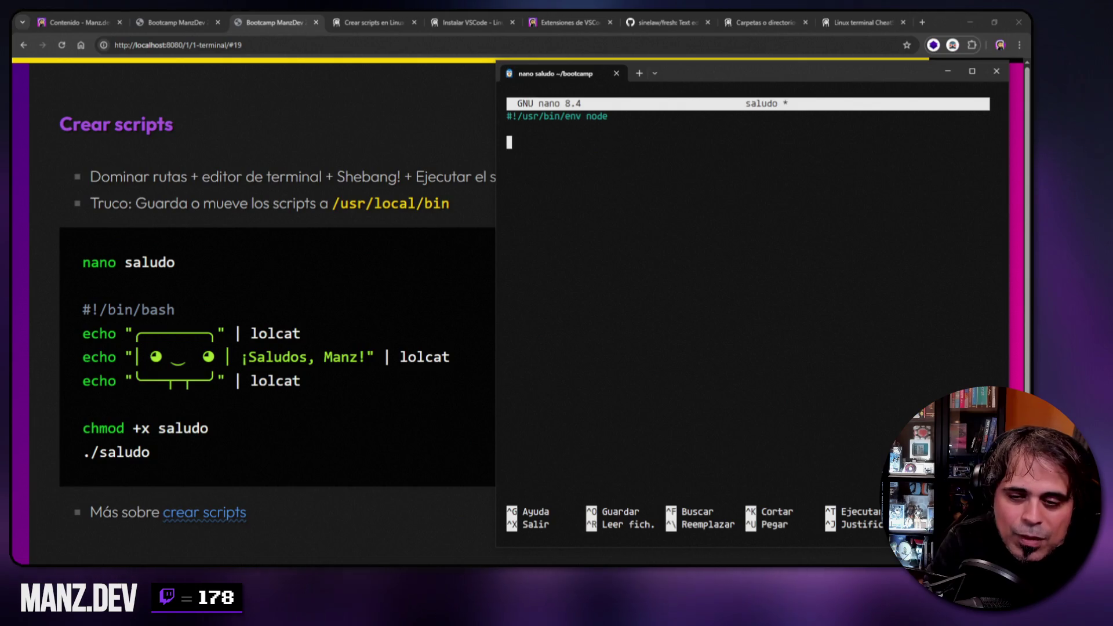
pyautogui.write('co')
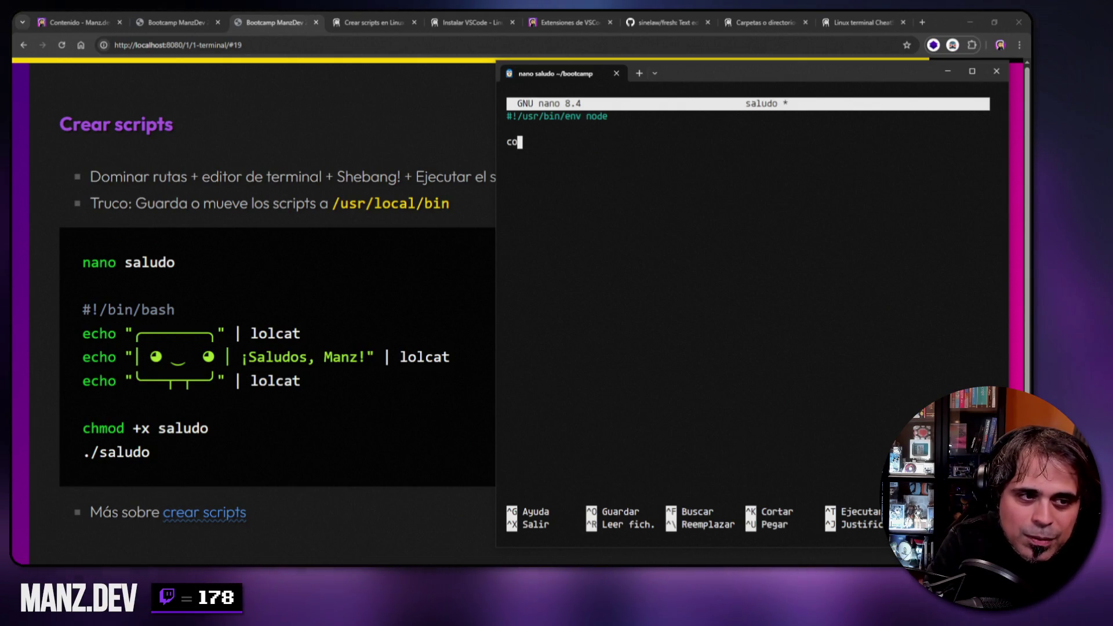
pyautogui.write('nsole.log(')
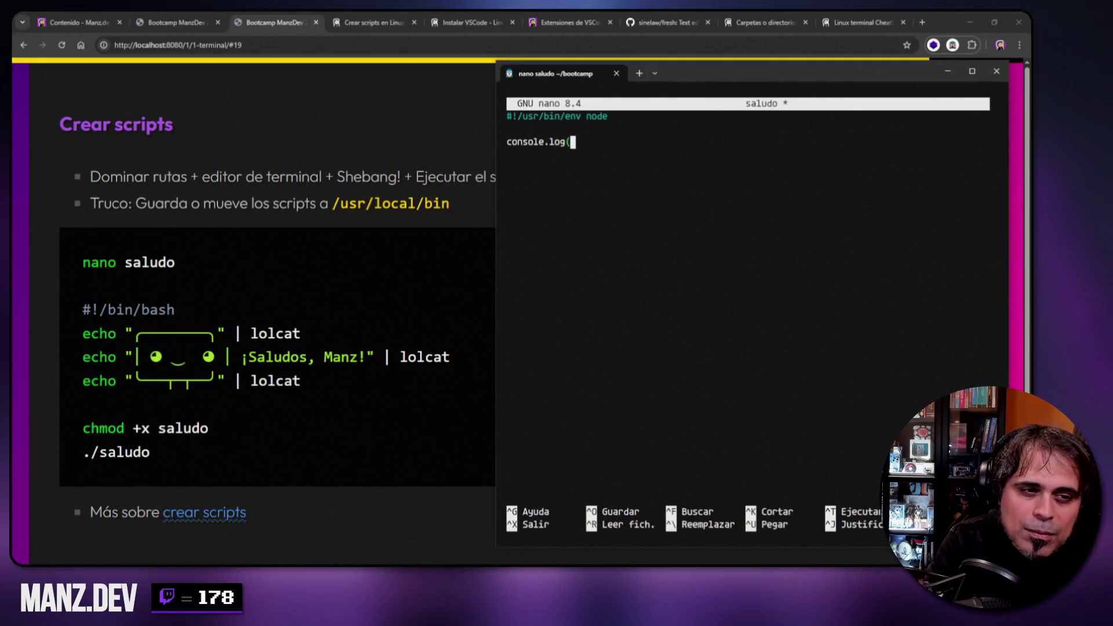
pyautogui.write('"Hola')
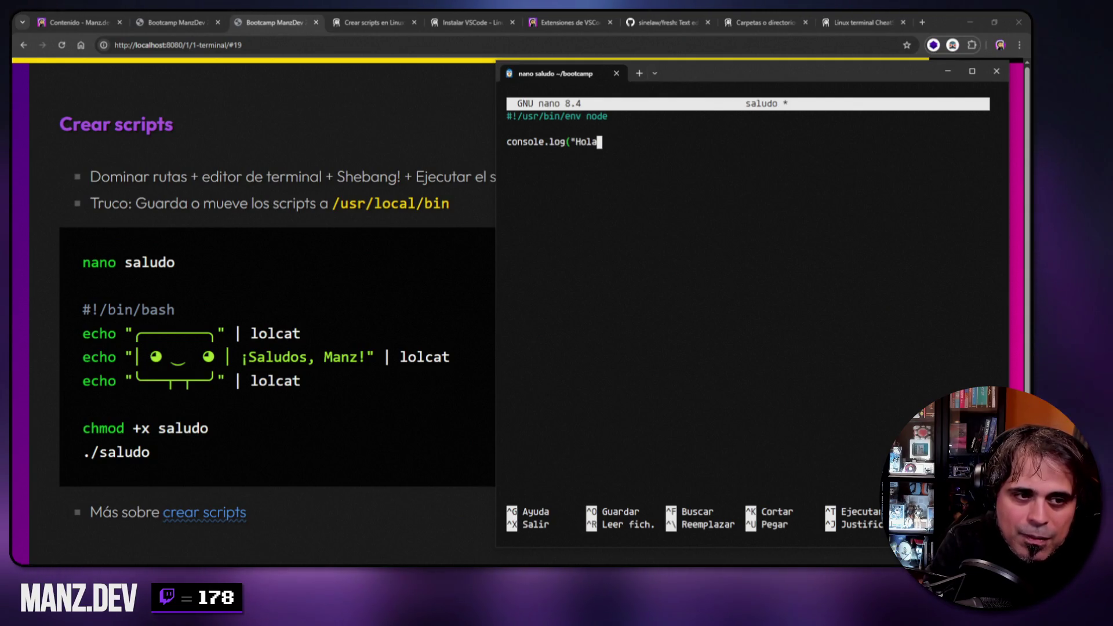
pyautogui.write(' a todos");')
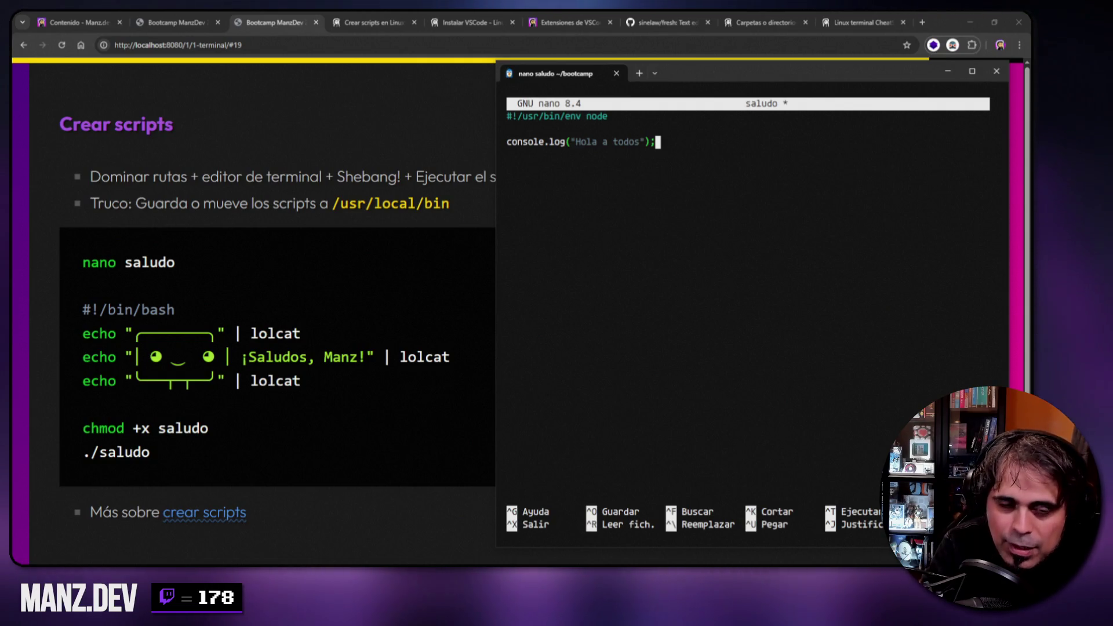
pyautogui.hotkey('ctrl', 'o')
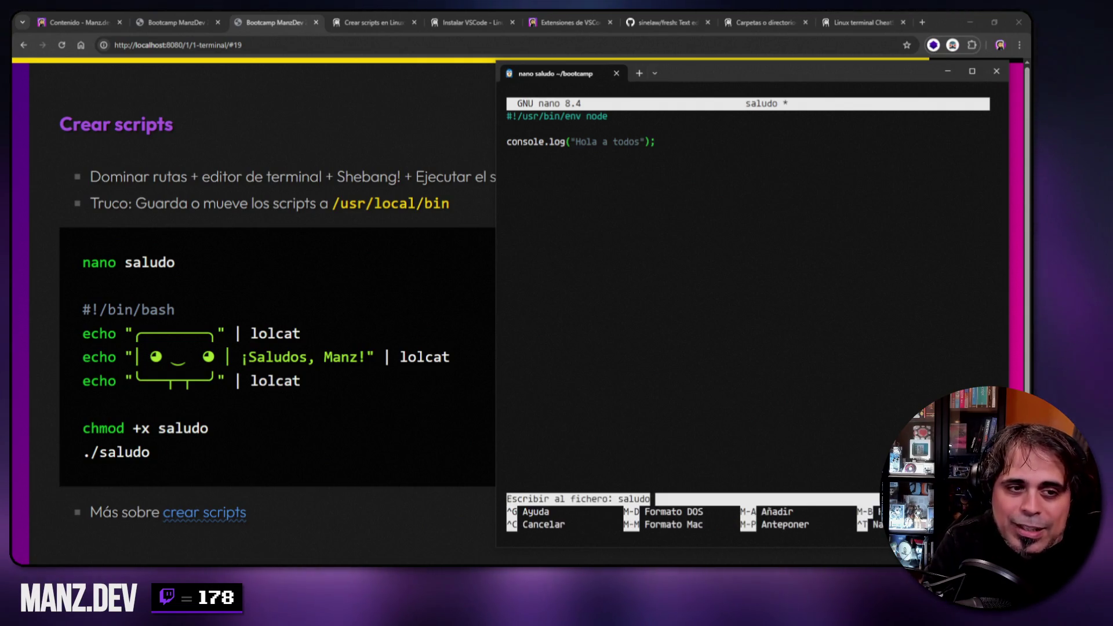
pyautogui.press('Return')
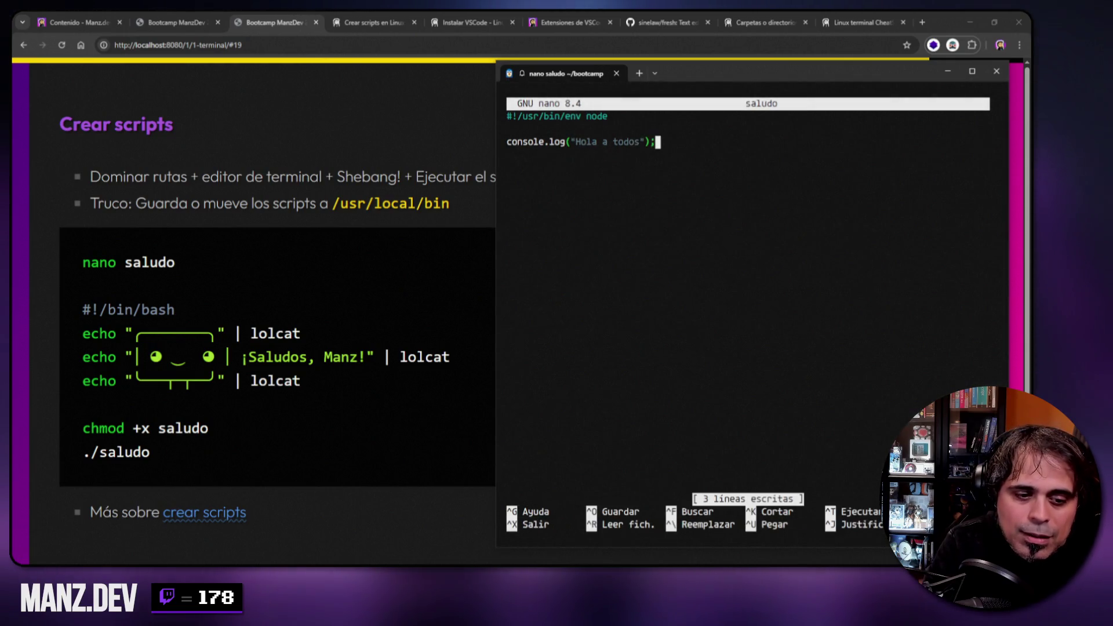
pyautogui.hotkey('ctrl', 'x')
# - Run ./saludo to print Hola a todos via Node, then type nano saludo at the prompt
pyautogui.write('./saludo')
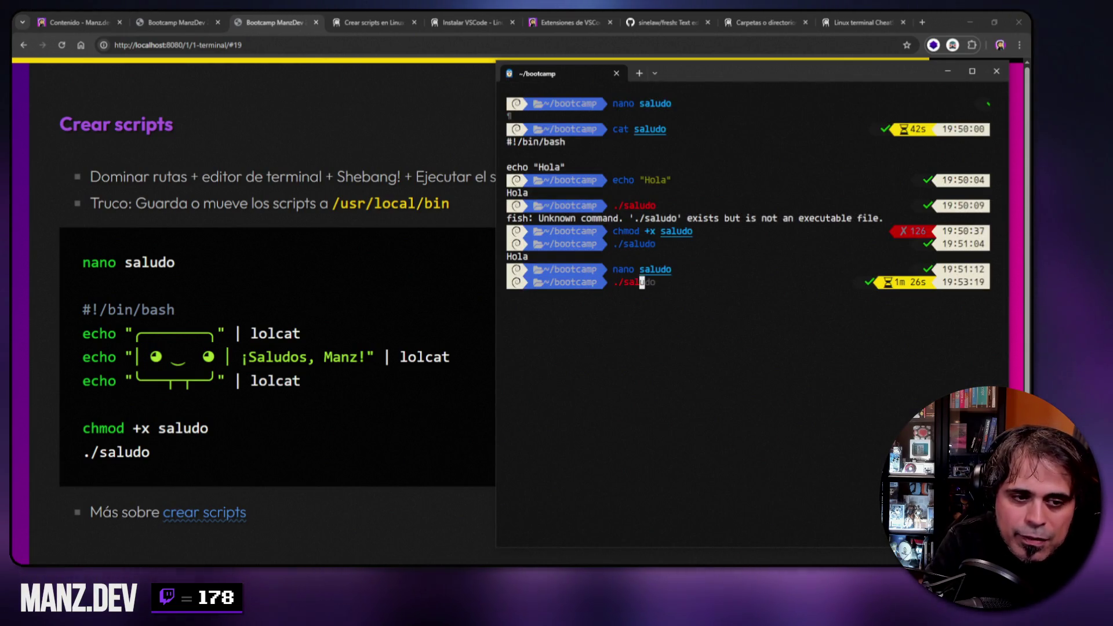
pyautogui.press('Return')
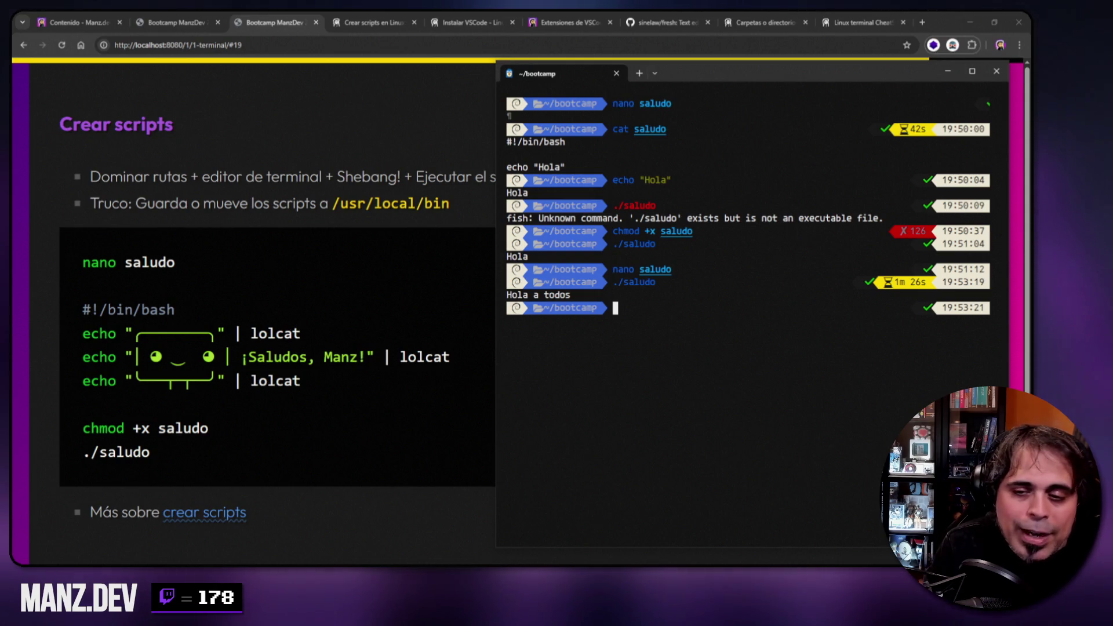
pyautogui.write('nano saludo')
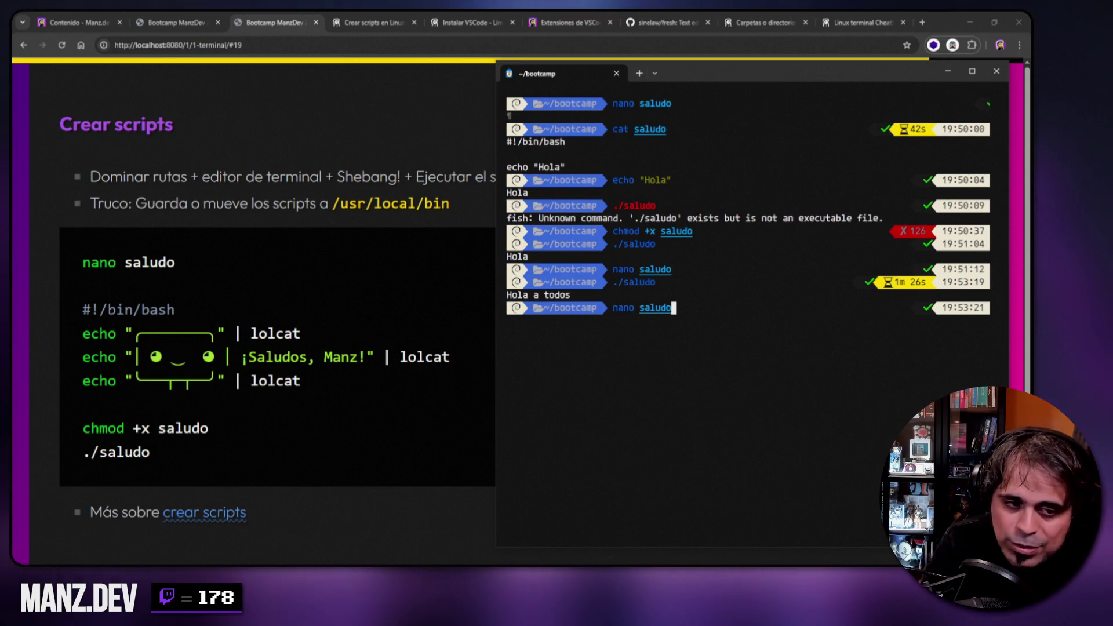
# - Reopen saludo in nano and, after trying python and bash, set the shebang back to #!/bin/bash
pyautogui.press('Return')
pyautogui.press('End')
pyautogui.press('BackSpace')
pyautogui.press('BackSpace')
pyautogui.press('BackSpace')
pyautogui.write('pytho')
pyautogui.press('BackSpace')
pyautogui.press('BackSpace')
pyautogui.press('BackSpace')
pyautogui.write('thon')
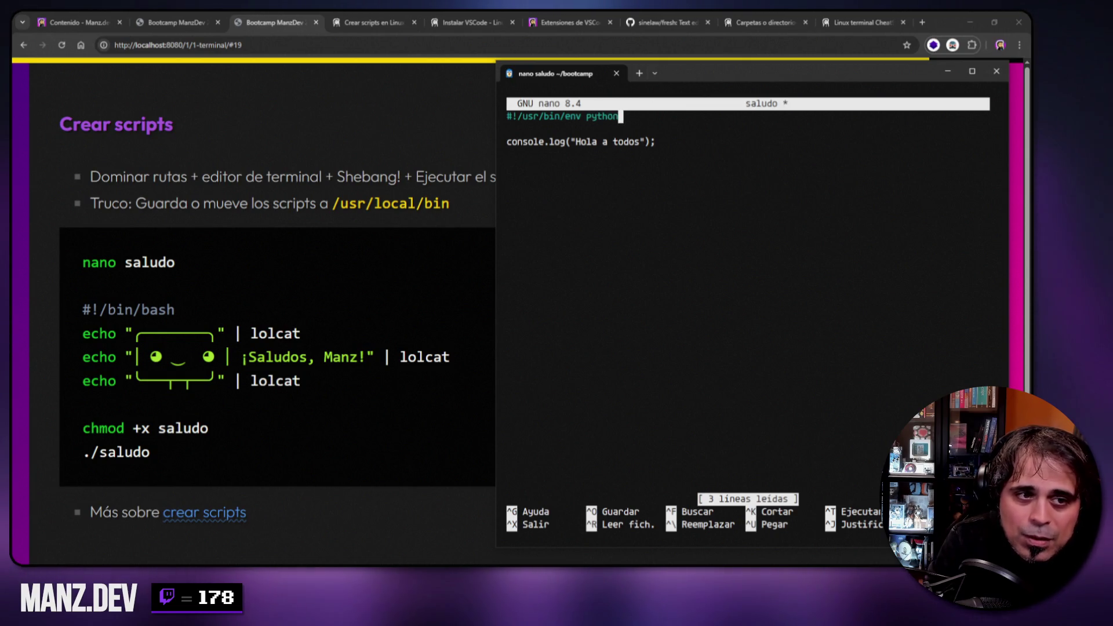
pyautogui.press('BackSpace')
pyautogui.press('BackSpace')
pyautogui.press('BackSpace')
pyautogui.press('BackSpace')
pyautogui.write('hp')
pyautogui.press('BackSpace')
pyautogui.press('BackSpace')
pyautogui.press('BackSpace')
pyautogui.write('bash')
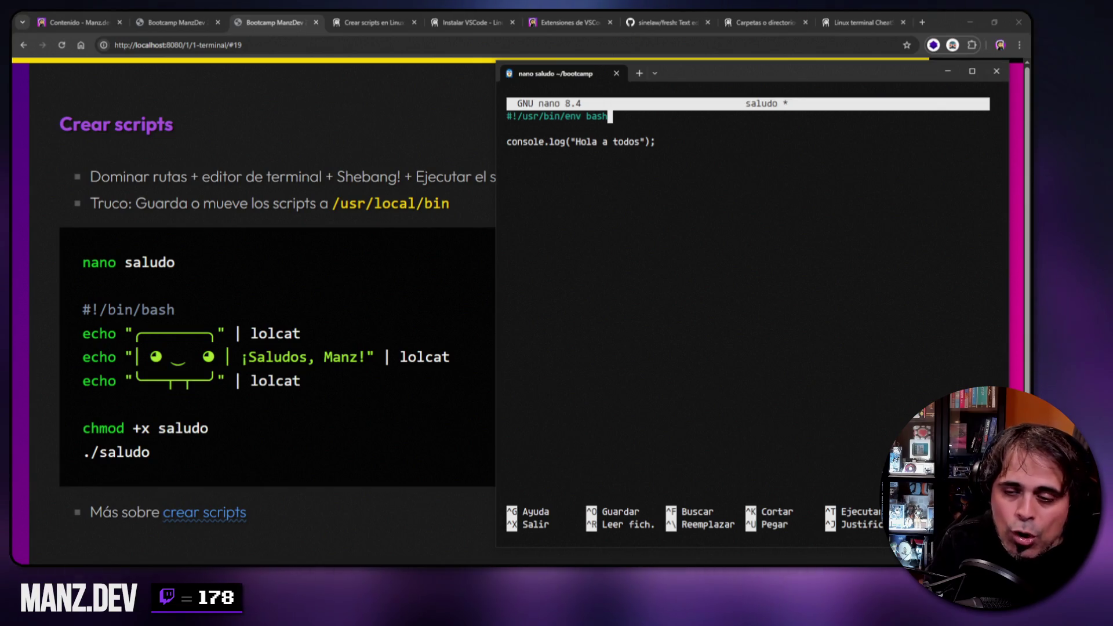
pyautogui.press('BackSpace')
pyautogui.press('BackSpace')
pyautogui.press('BackSpace')
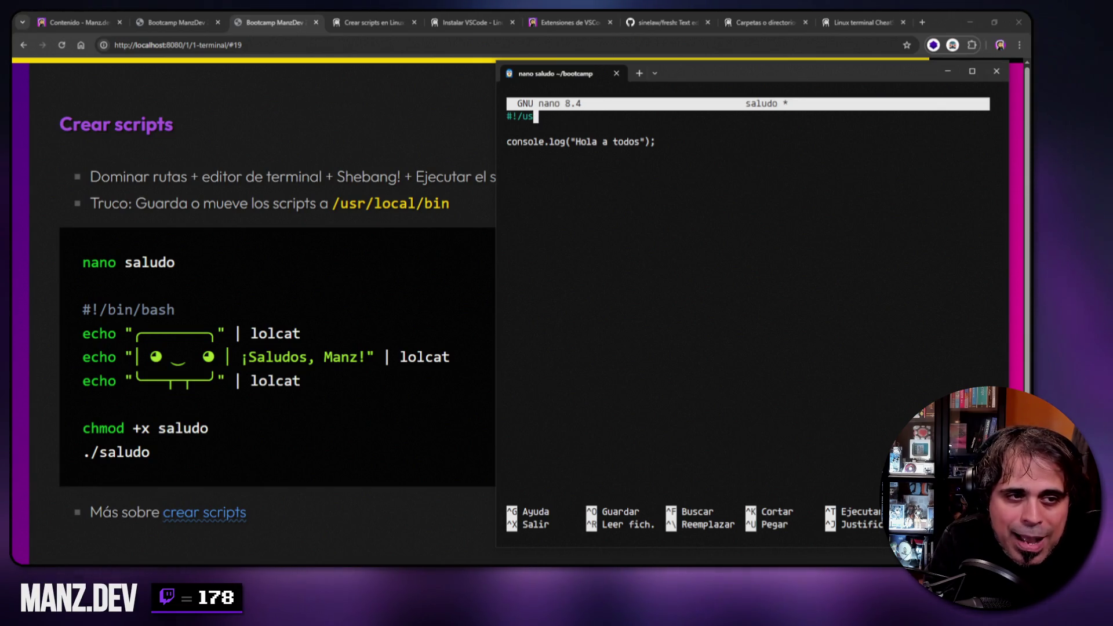
pyautogui.write('bin/bash')
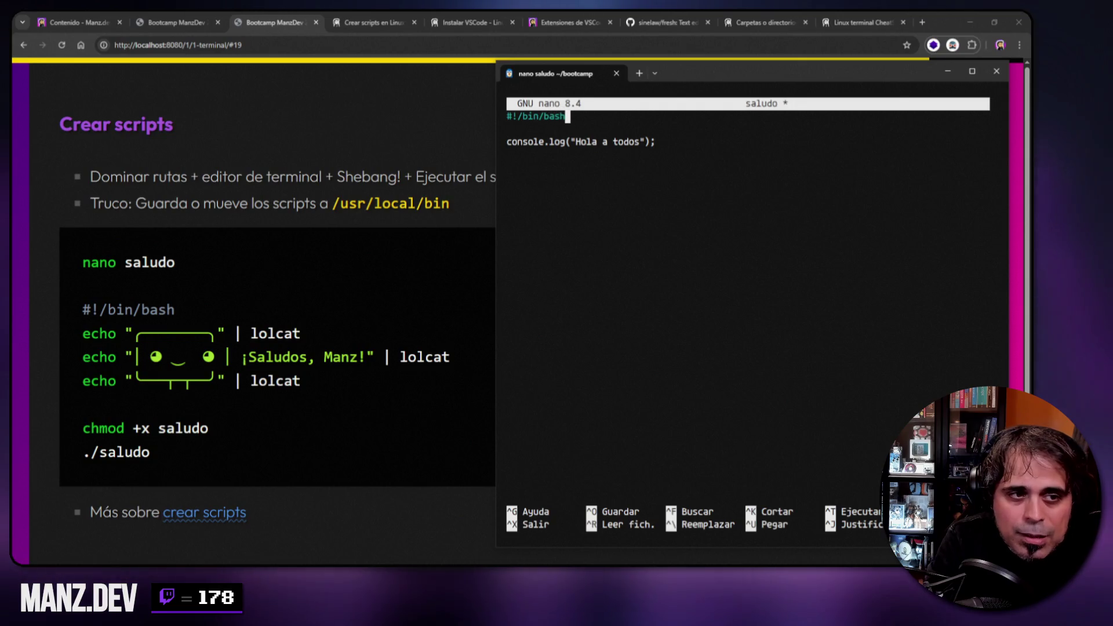
# - Check the file's line and word counts, then erase the console.log line, leaving the body empty
pyautogui.press('Down')
pyautogui.press('Down')
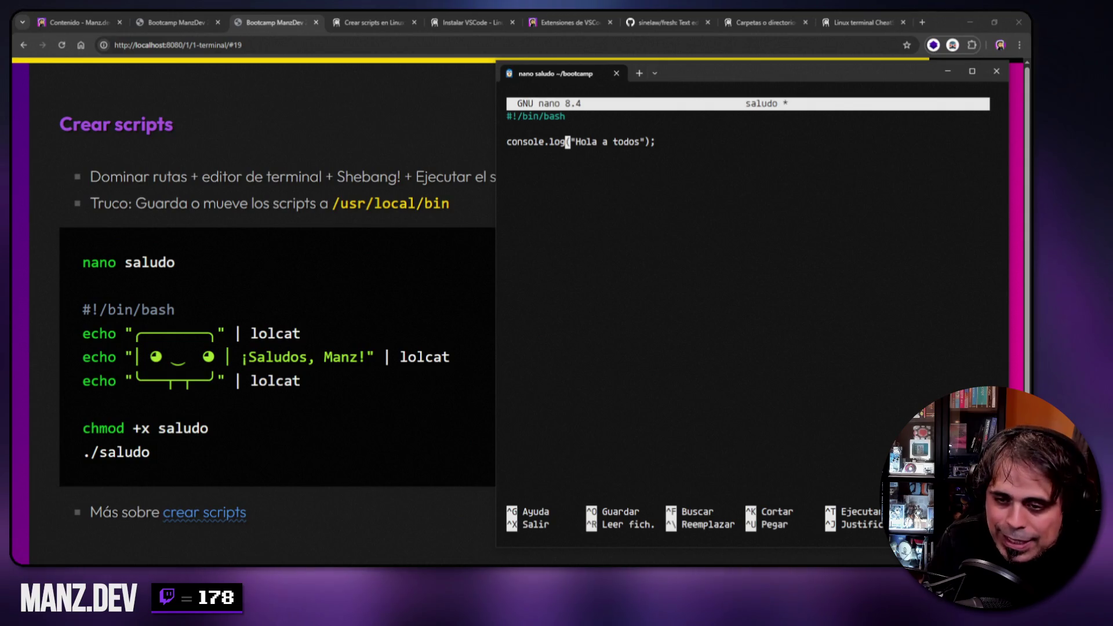
pyautogui.press('Up')
pyautogui.press('Up')
pyautogui.hotkey('alt', 'd')
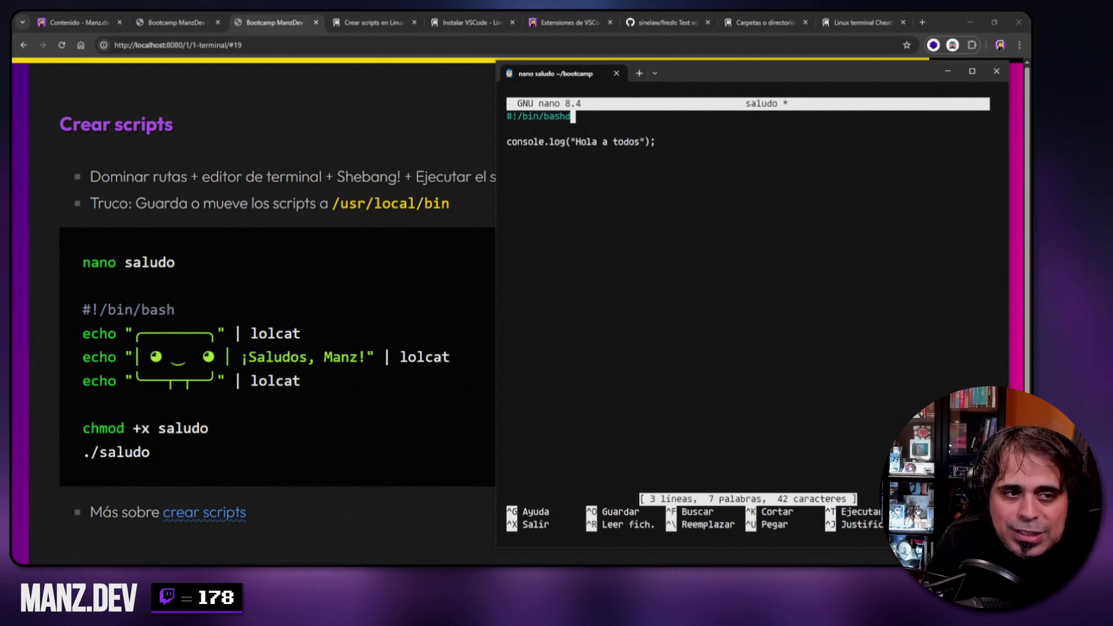
pyautogui.hotkey('ctrl', 'r')
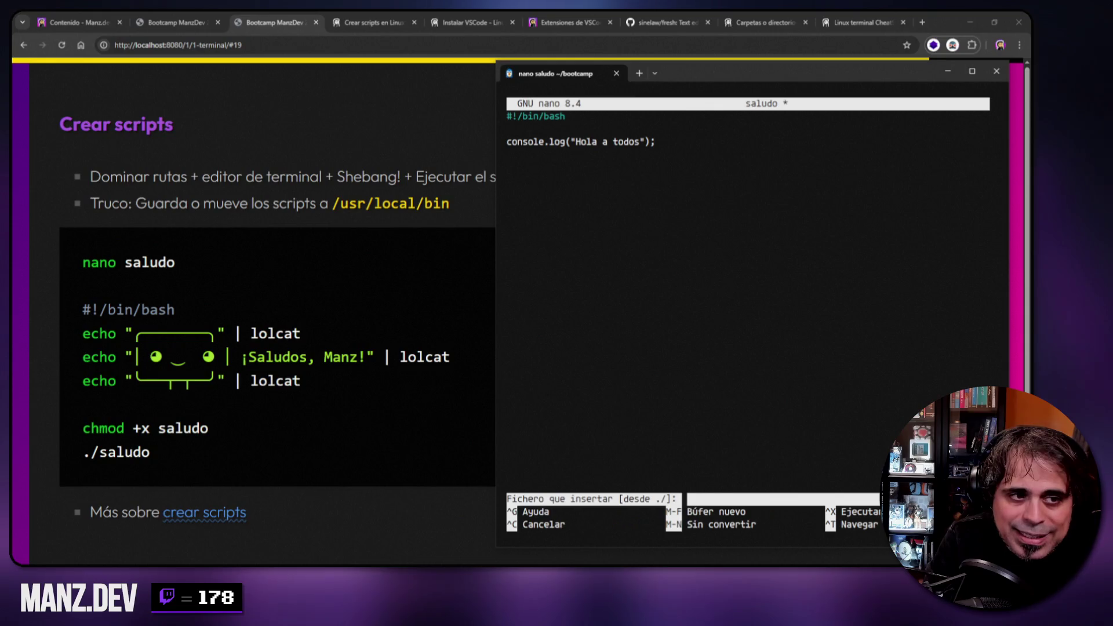
pyautogui.hotkey('ctrl', 'c')
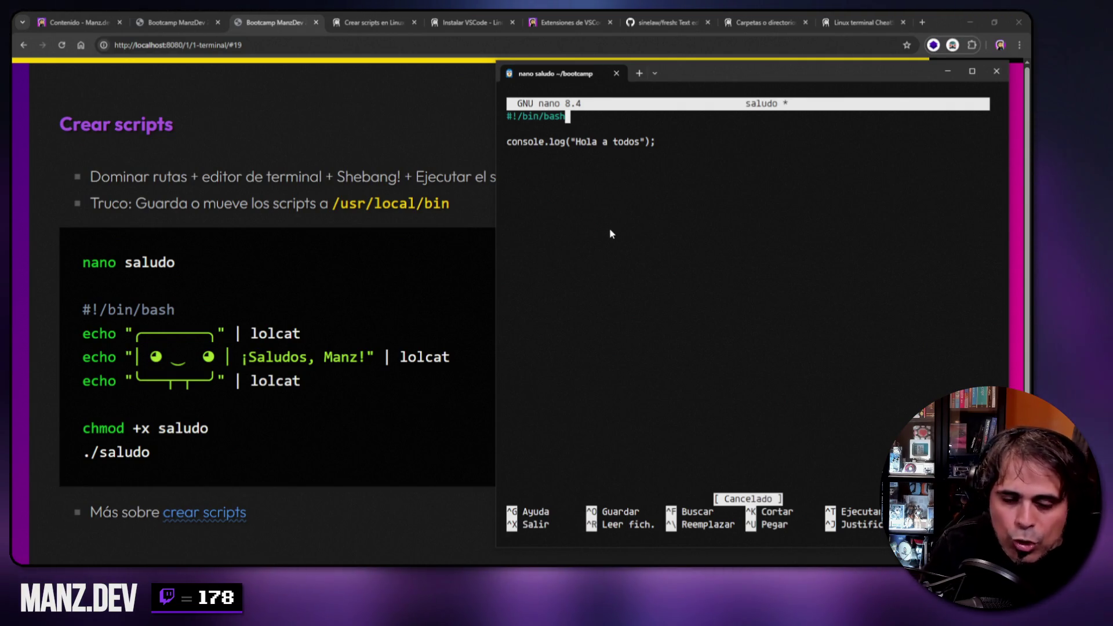
pyautogui.press('Down')
pyautogui.press('Down')
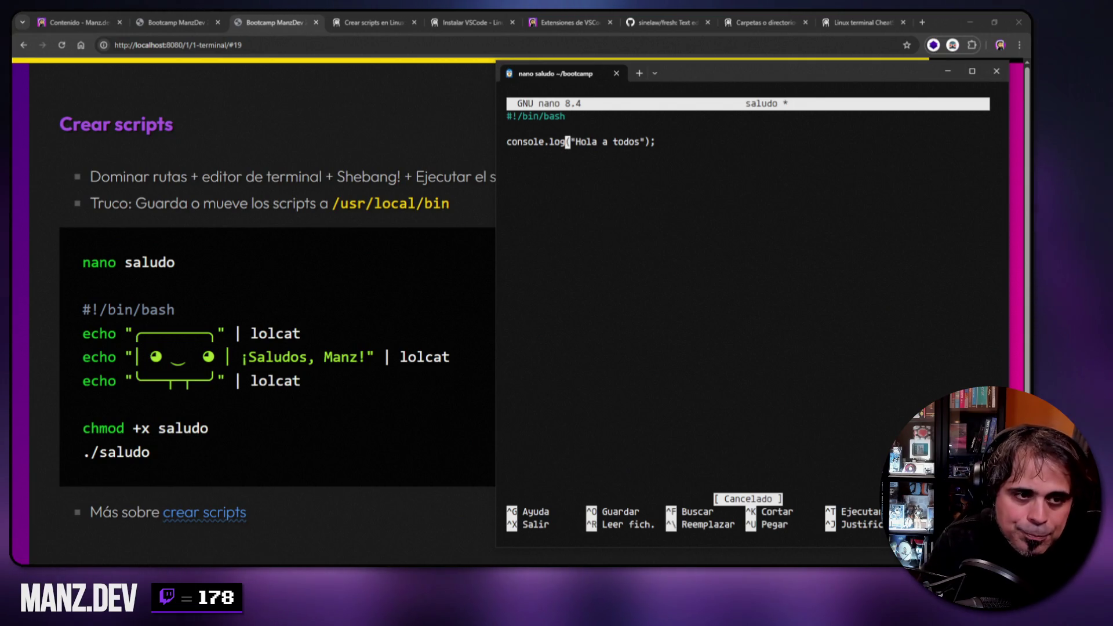
pyautogui.hotkey('alt', 'd')
pyautogui.write('d')
pyautogui.hotkey('ctrl', 'r')
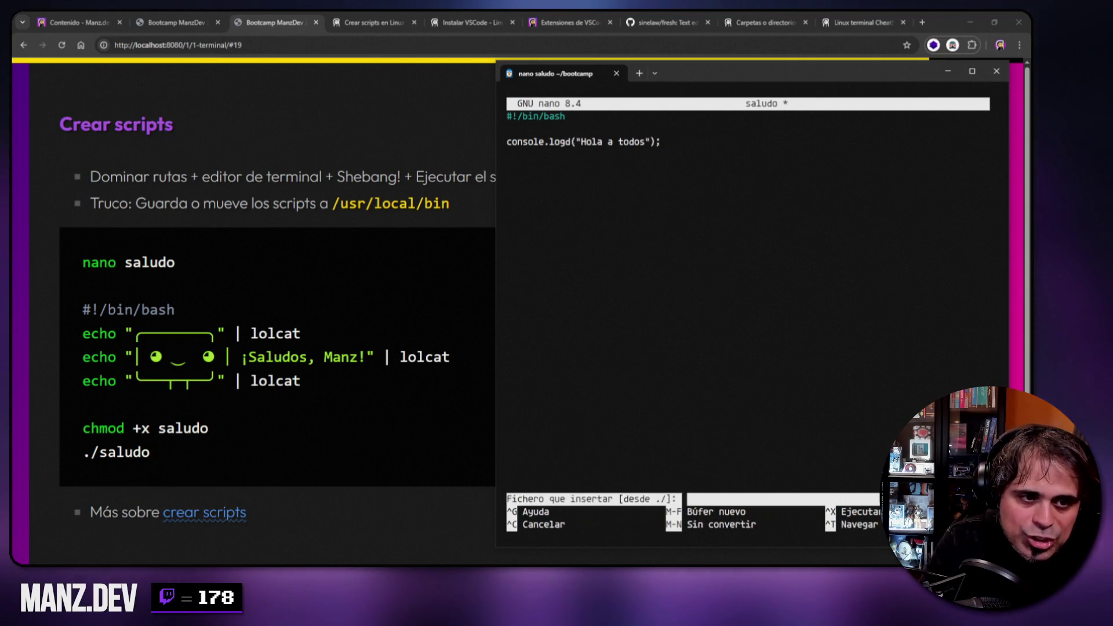
pyautogui.hotkey('ctrl', 'c')
pyautogui.press('End')
pyautogui.press('BackSpace')
pyautogui.press('BackSpace')
pyautogui.press('BackSpace')
pyautogui.press('BackSpace')
pyautogui.press('BackSpace')
pyautogui.press('BackSpace')
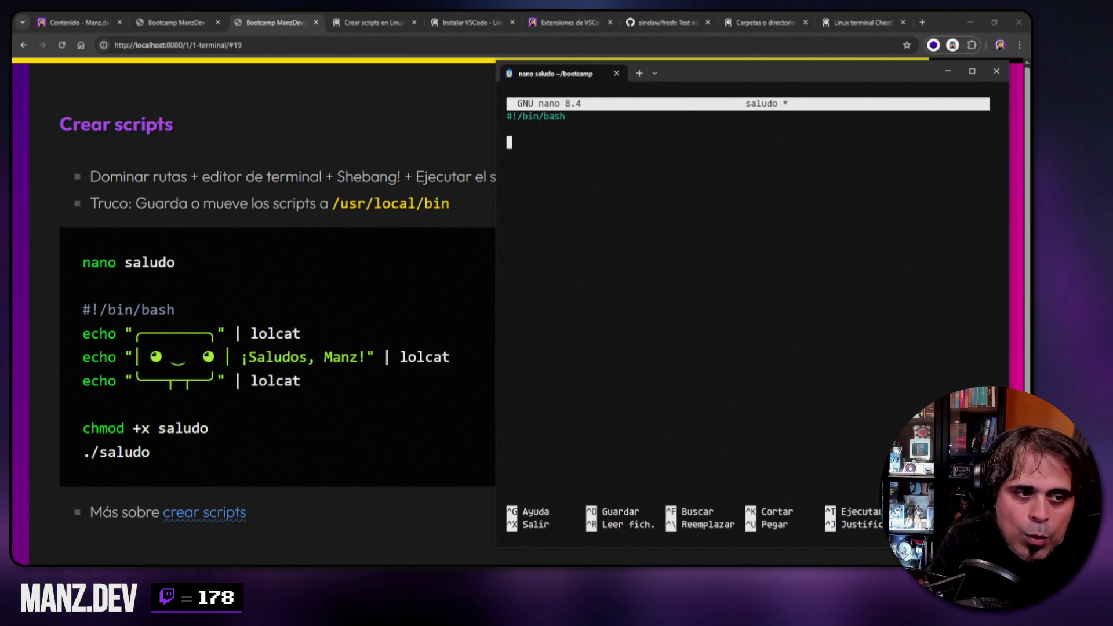
# - Copy the top and face echo lines of the ASCII box from the slide into saludo
pyautogui.moveTo(83, 334); pyautogui.dragTo(224, 336)
pyautogui.hotkey('alt', 'Tab')
pyautogui.hotkey('ctrl', 'v')
pyautogui.press('Return')
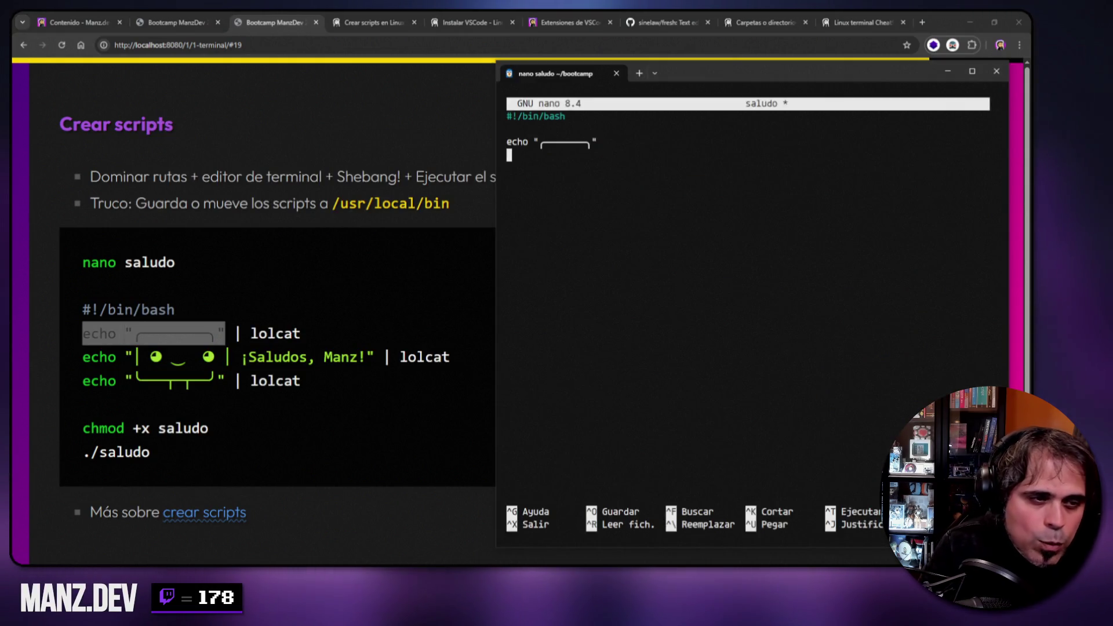
pyautogui.hotkey('alt', 'Tab')
pyautogui.moveTo(83, 358); pyautogui.dragTo(232, 360)
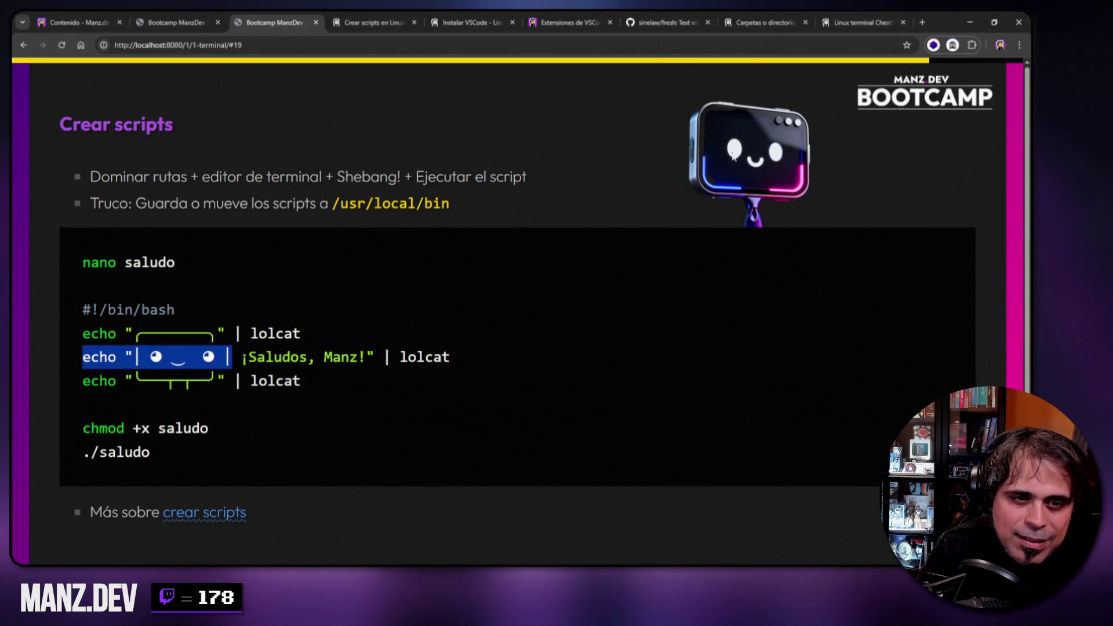
pyautogui.hotkey('ctrl', 'c')
pyautogui.hotkey('alt', 'Tab')
pyautogui.hotkey('ctrl', 'v')
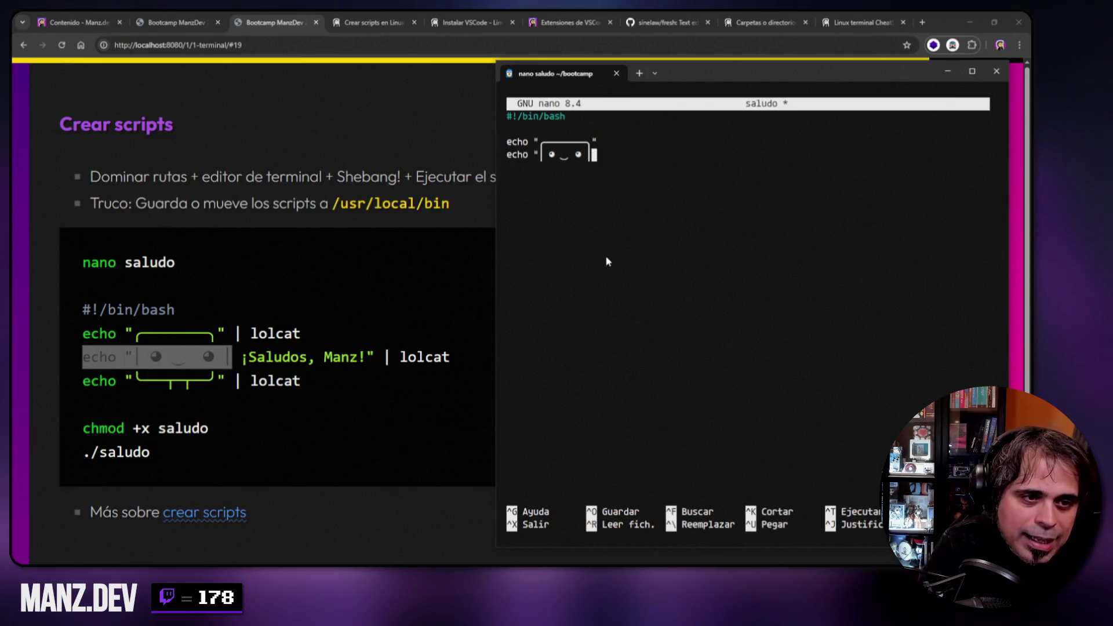
pyautogui.write('"')
pyautogui.press('Return')
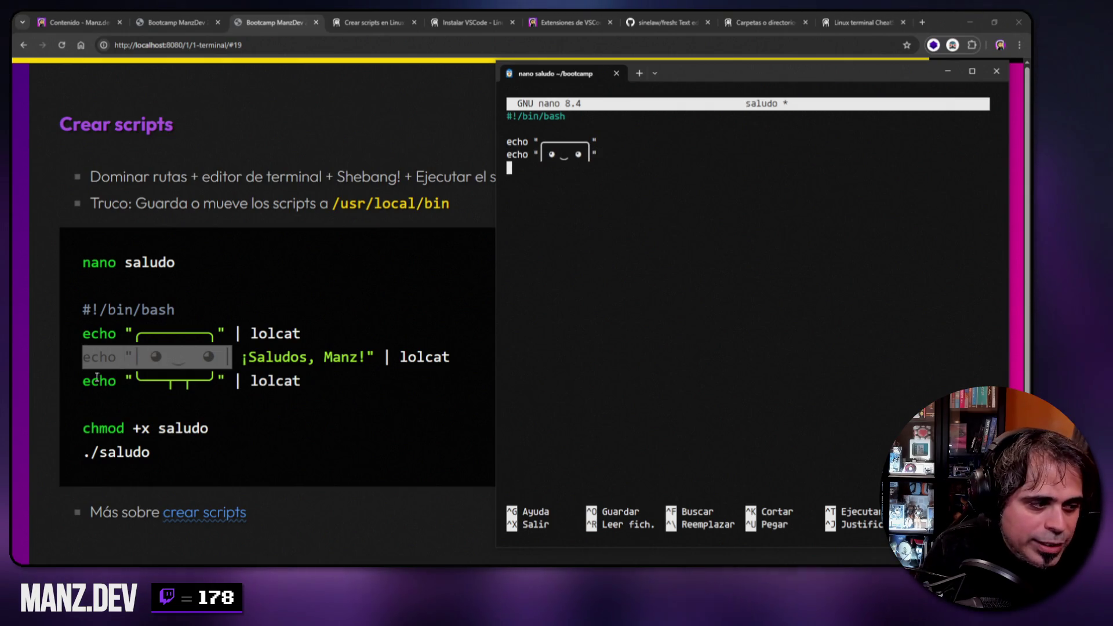
# - Copy the bottom echo line of the face box from the slide into saludo
pyautogui.hotkey('alt', 'Tab')
pyautogui.moveTo(86, 380); pyautogui.dragTo(226, 381)
pyautogui.hotkey('ctrl', 'c')
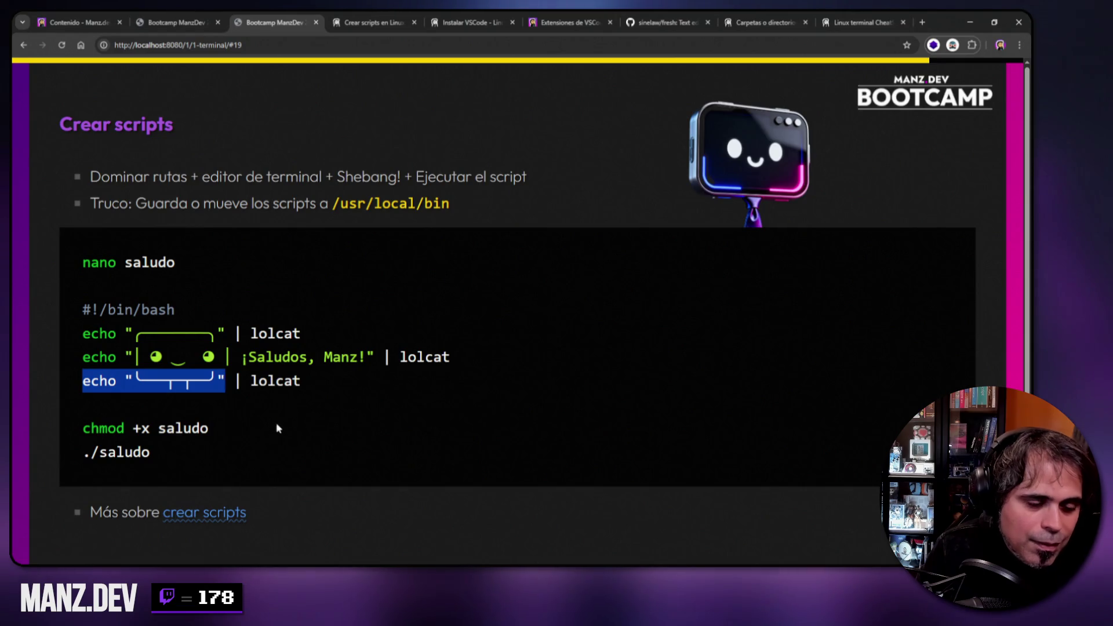
pyautogui.hotkey('alt', 'Tab')
pyautogui.hotkey('ctrl', 'v')
pyautogui.press('Return')
# - Add the ¡Saludos greeting after the face line, save saludo, and exit nano
pyautogui.press('Left')
pyautogui.press('Up')
pyautogui.write('¡Saludos, M')
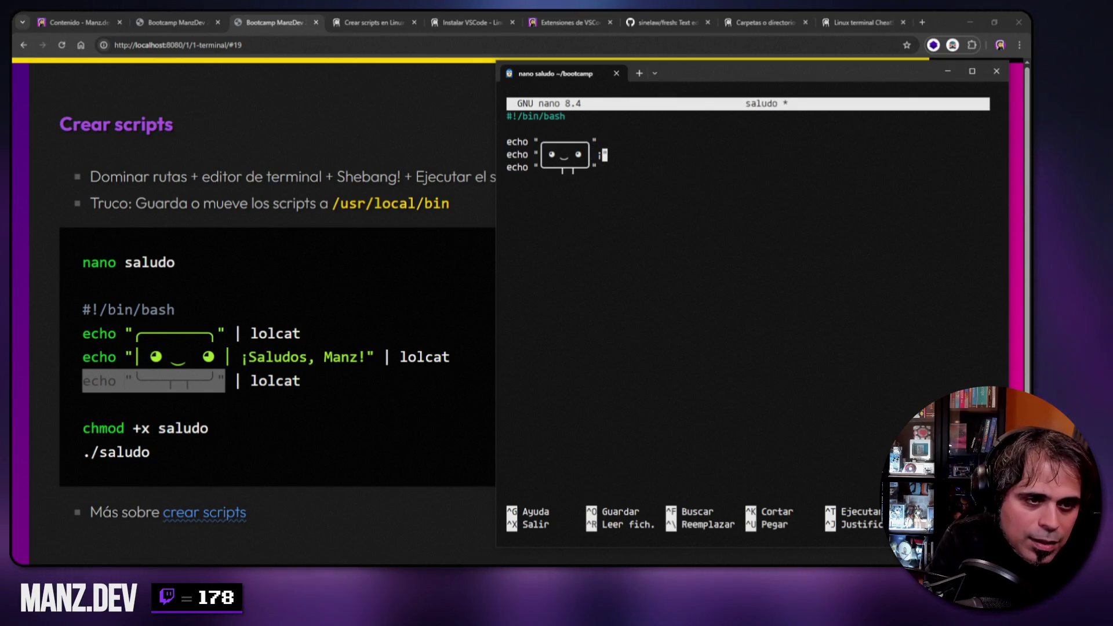
pyautogui.write('anz!')
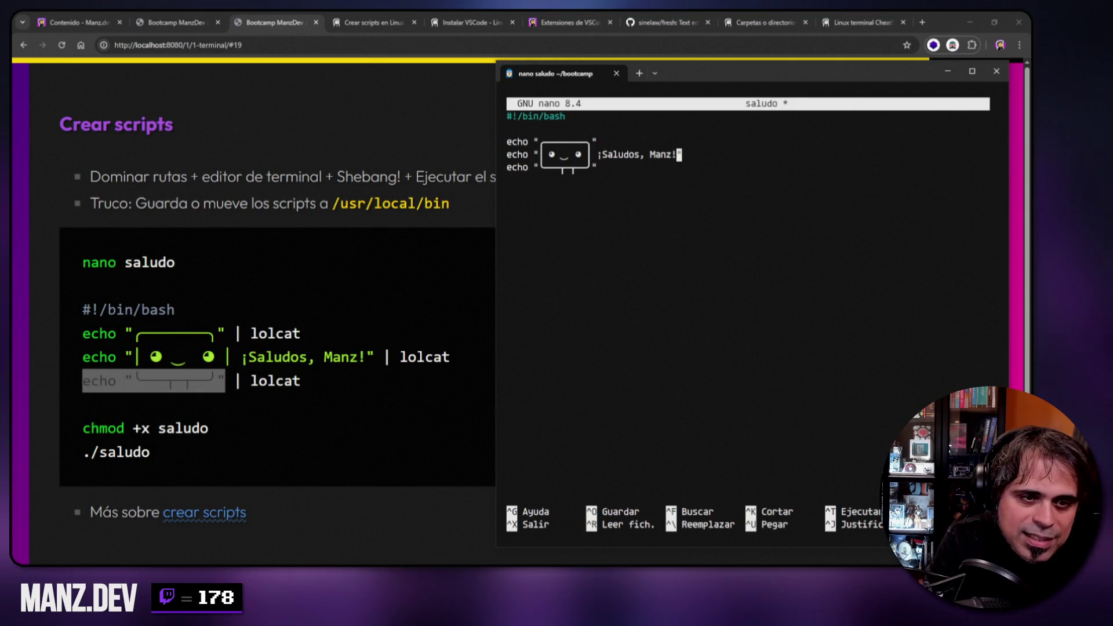
pyautogui.press('Down')
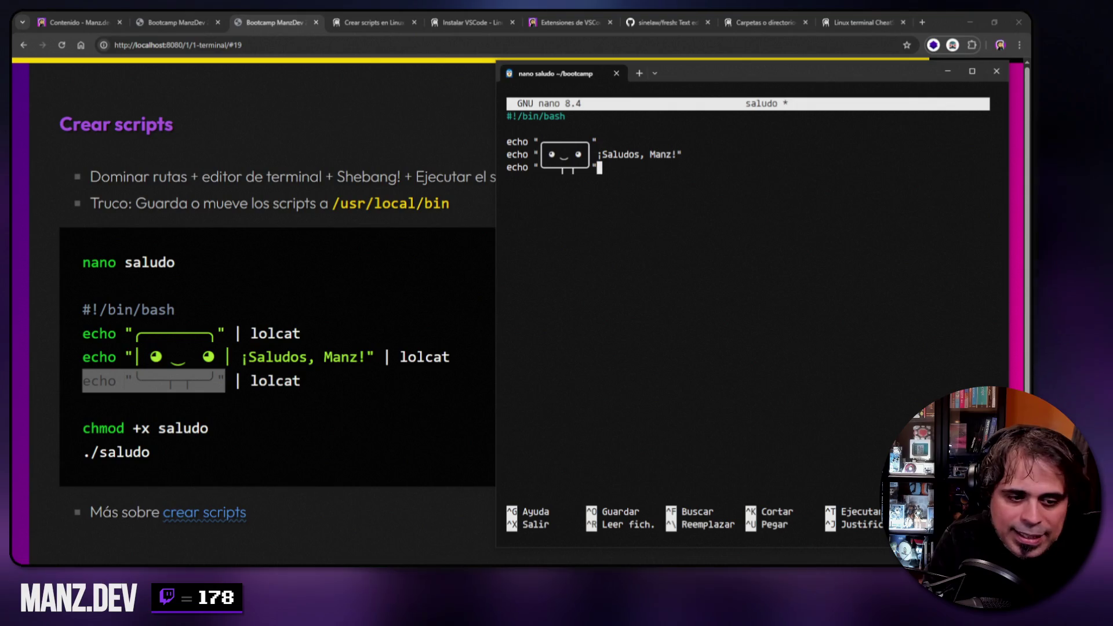
pyautogui.hotkey('ctrl', 'o')
pyautogui.press('Return')
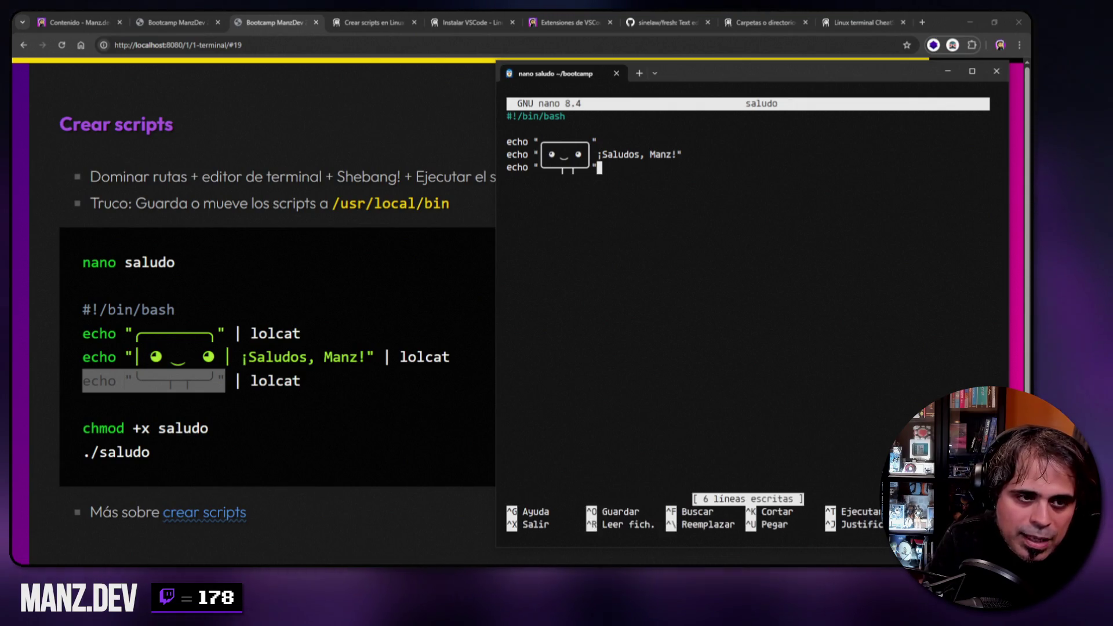
pyautogui.hotkey('ctrl', 'x')
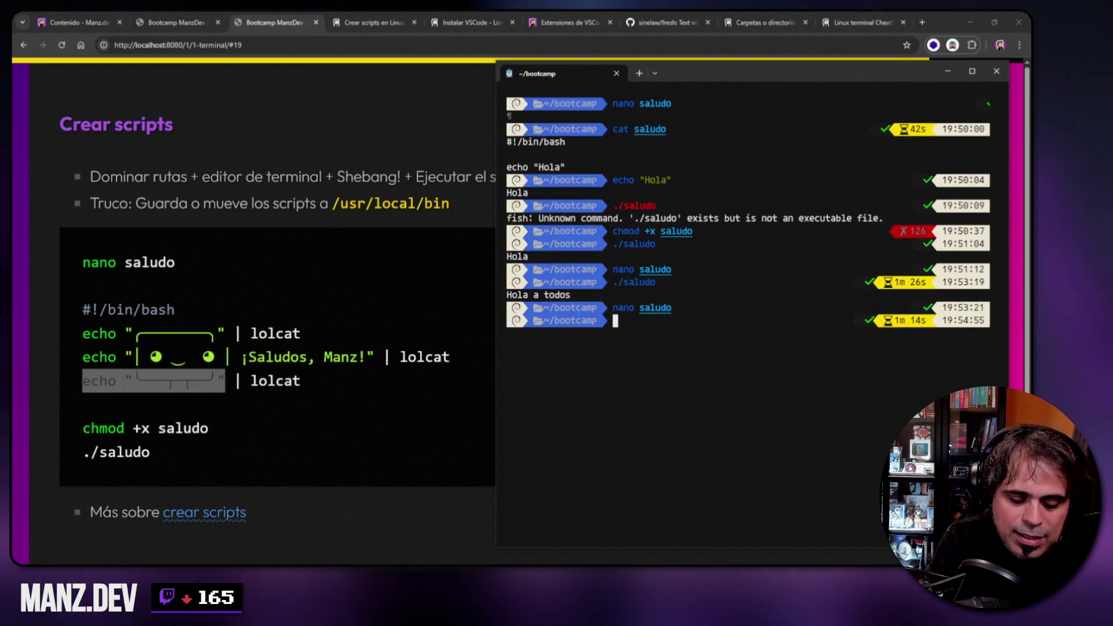
# - Run ./saludo, confirm lolcat is installed via sudo apt install lolcat, then clear the screen
pyautogui.write('./saludo')
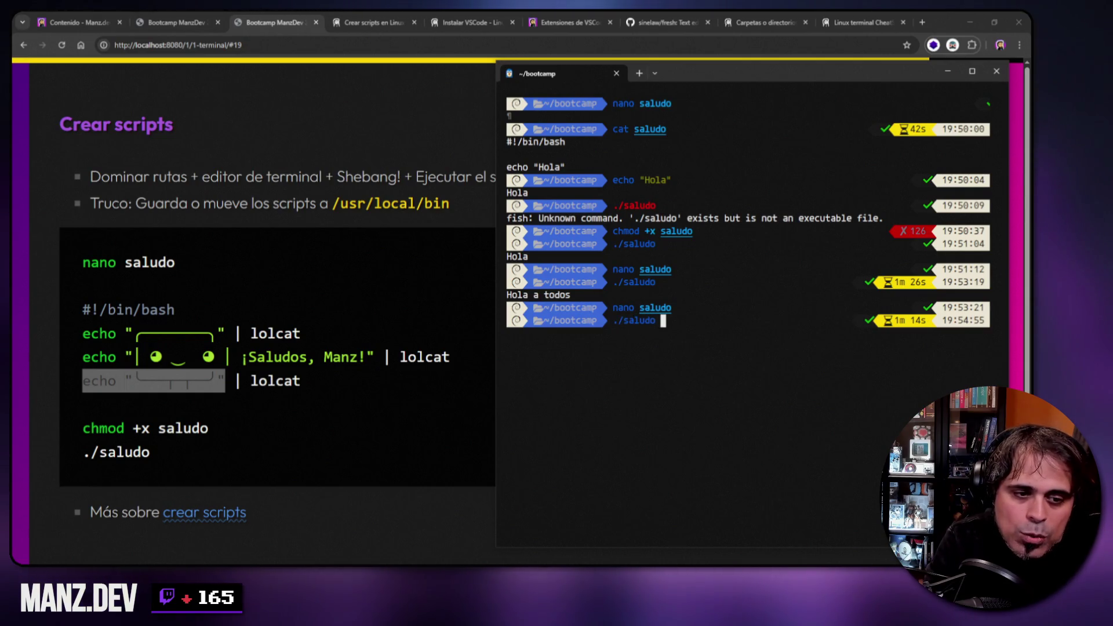
pyautogui.press('Return')
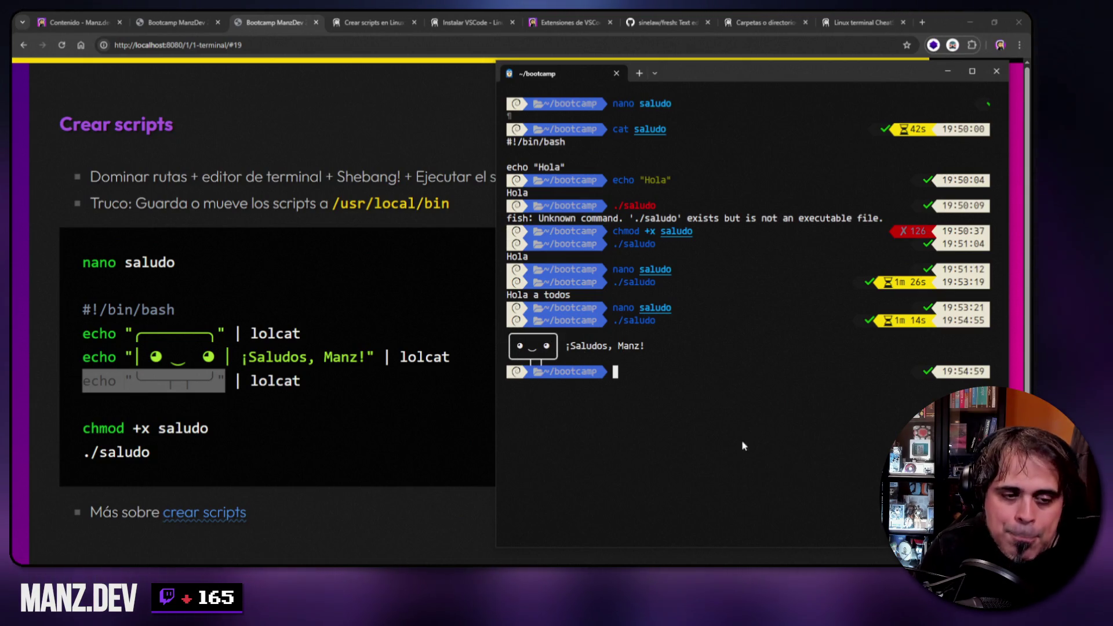
pyautogui.write('sudo apt install')
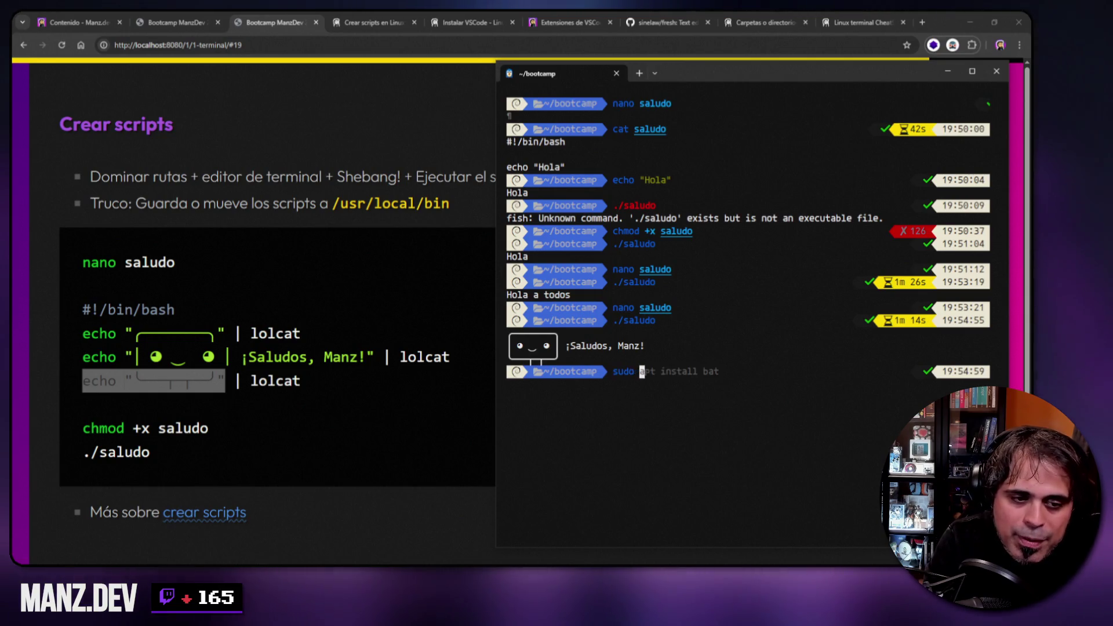
pyautogui.write(' lolcat')
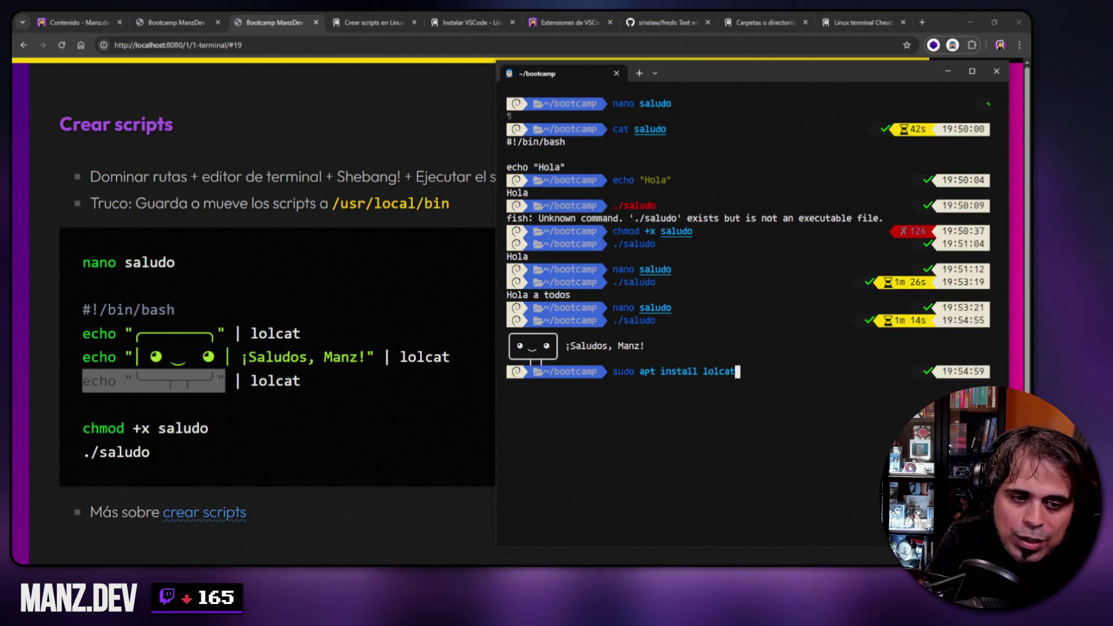
pyautogui.press('Return')
pyautogui.press('Return')
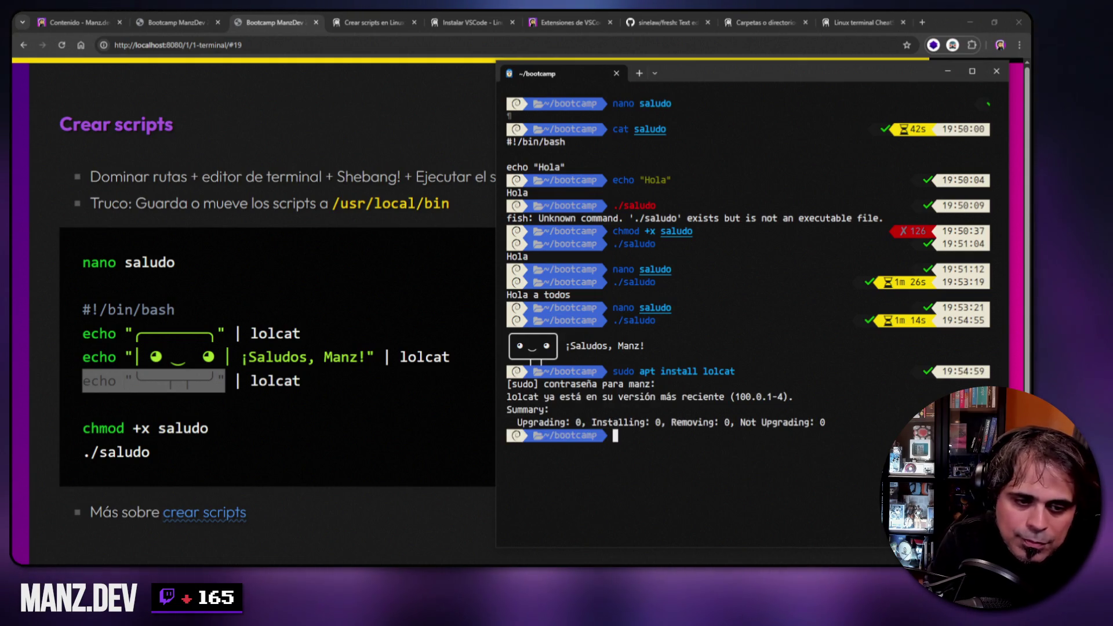
pyautogui.write('clear')
pyautogui.press('Return')
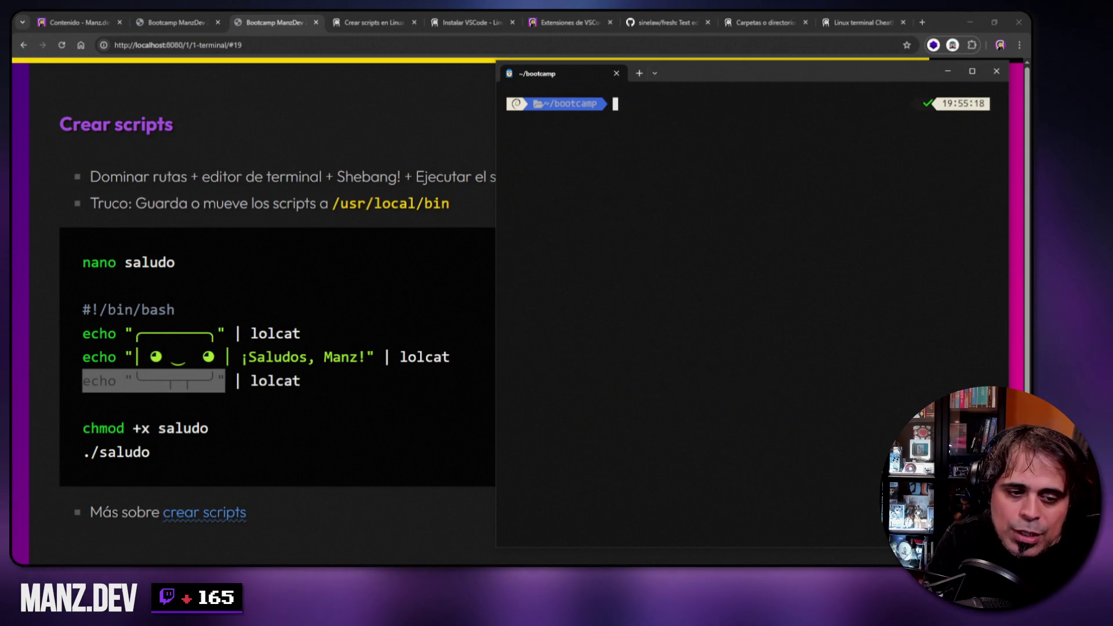
# - Open the saludo script in nano with 'nano saludo'
pyautogui.write('./saludo')
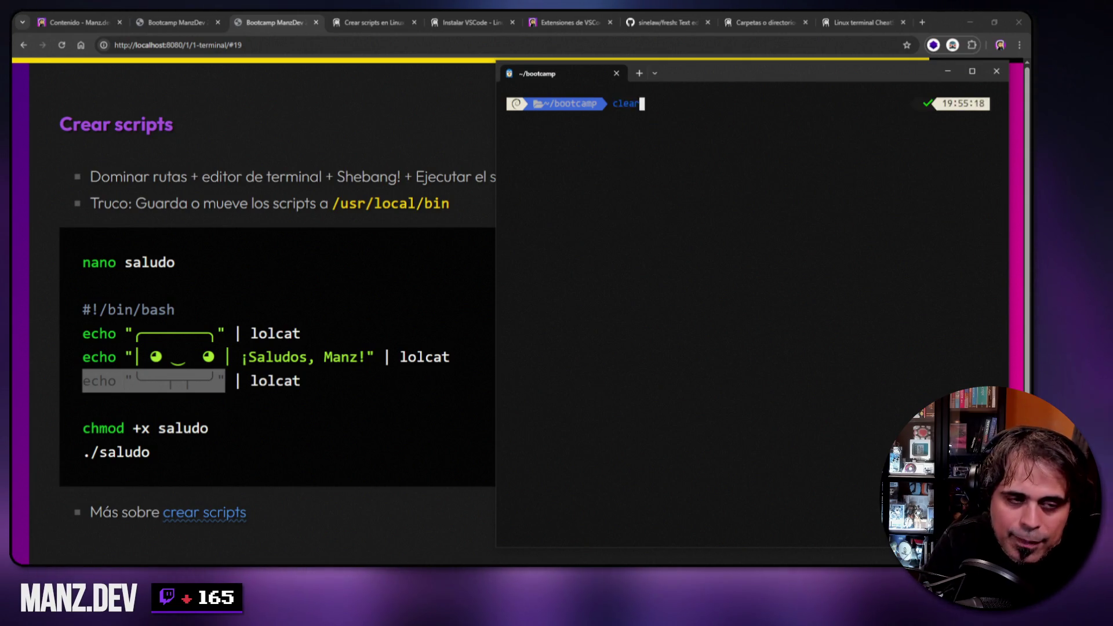
pyautogui.press('Home')
pyautogui.press('Delete')
pyautogui.press('Delete')
pyautogui.write('nano')
pyautogui.press('End')
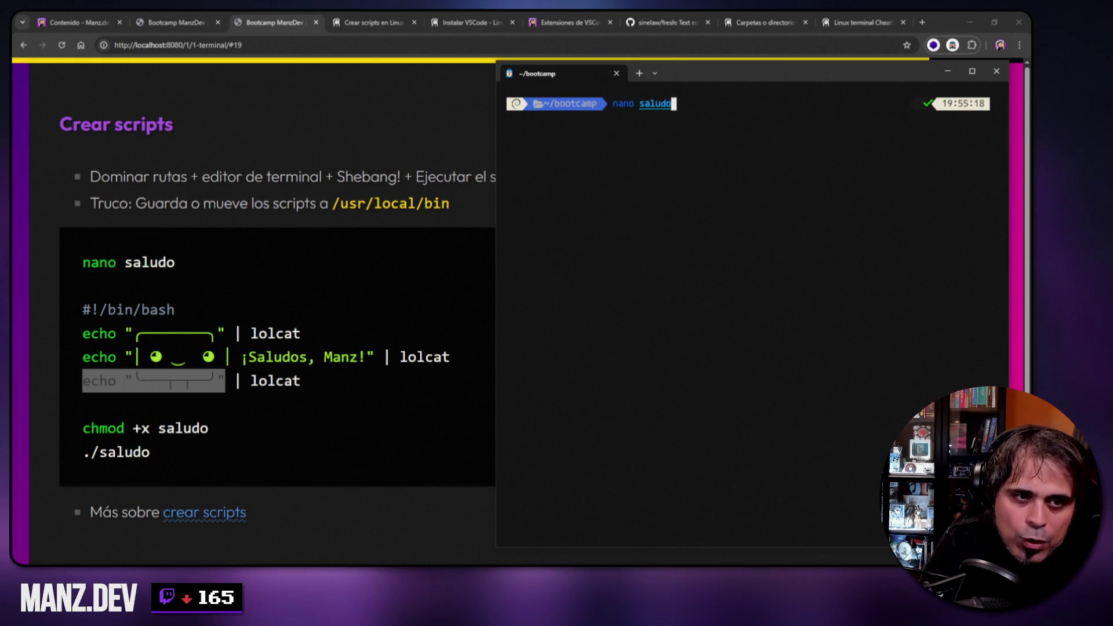
pyautogui.press('Return')
pyautogui.press('Down')
pyautogui.press('Down')
pyautogui.press('Down')
pyautogui.press('Up')
pyautogui.hotkey('ctrl', 'r')
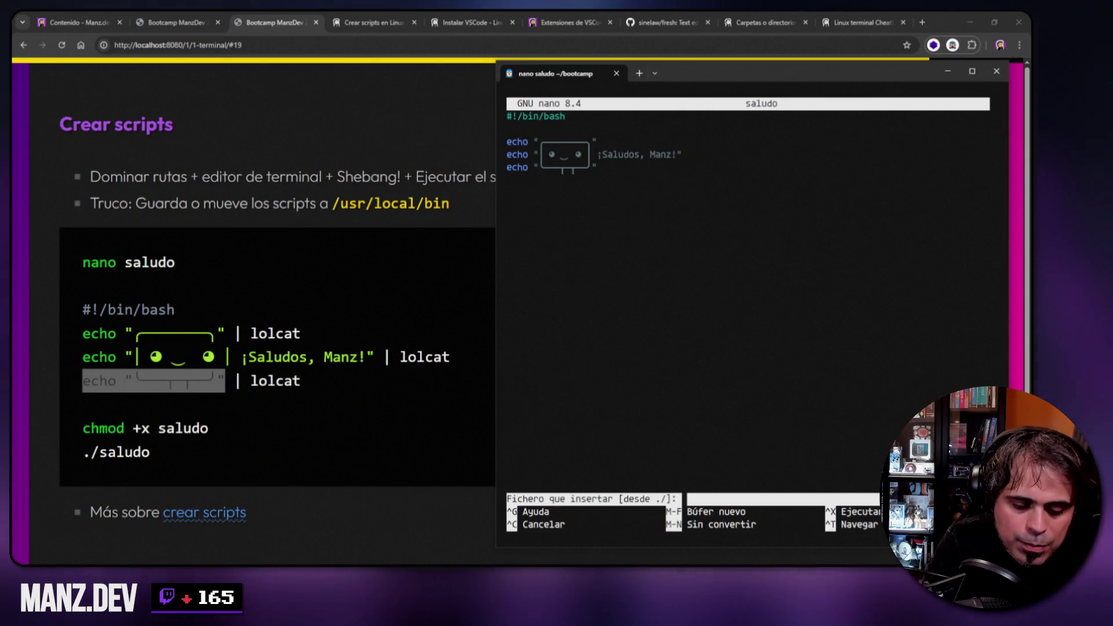
pyautogui.hotkey('ctrl', 'c')
# - Append '| lolcat' to all three echo lines and save saludo
pyautogui.press('End')
pyautogui.write('| lolcat')
pyautogui.press('Down')
pyautogui.press('End')
pyautogui.write('| lolcat')
pyautogui.press('Down')
pyautogui.press('End')
pyautogui.write('| lolcat')
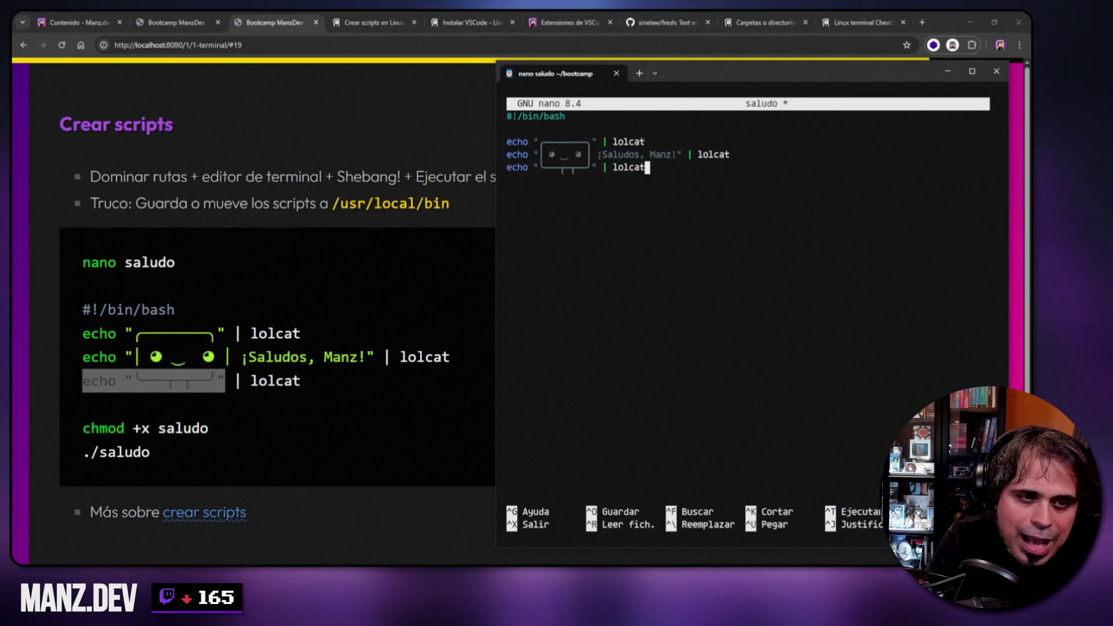
pyautogui.hotkey('ctrl', 'o')
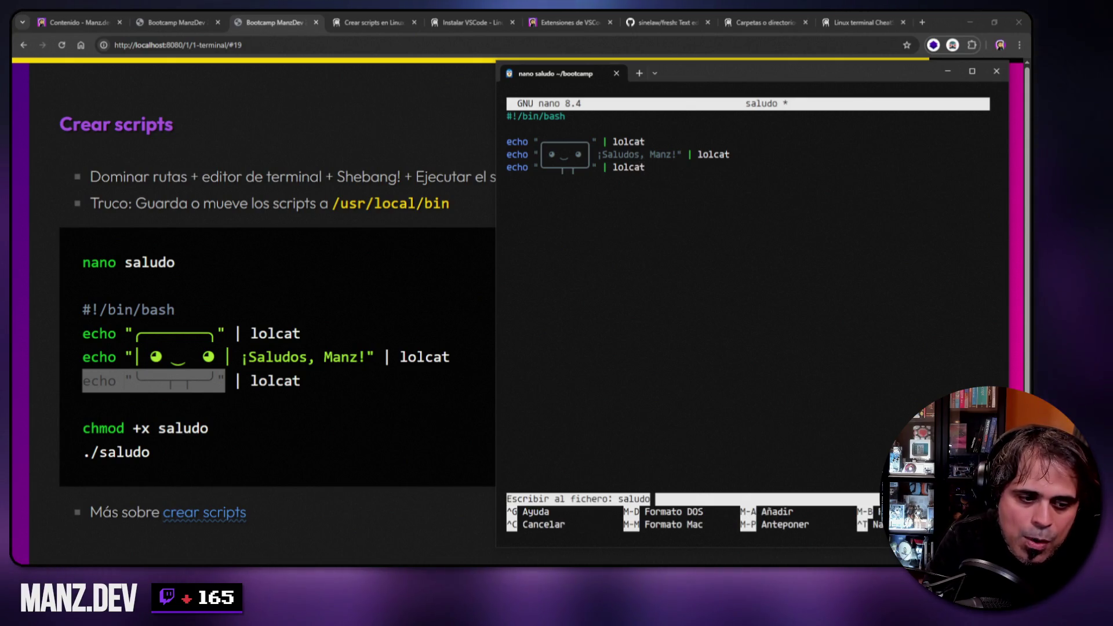
pyautogui.press('Return')
pyautogui.hotkey('ctrl', 'x')
# - Run ./saludo five times to watch the lolcat colours shift, then clear the screen
pyautogui.write('./saludo')
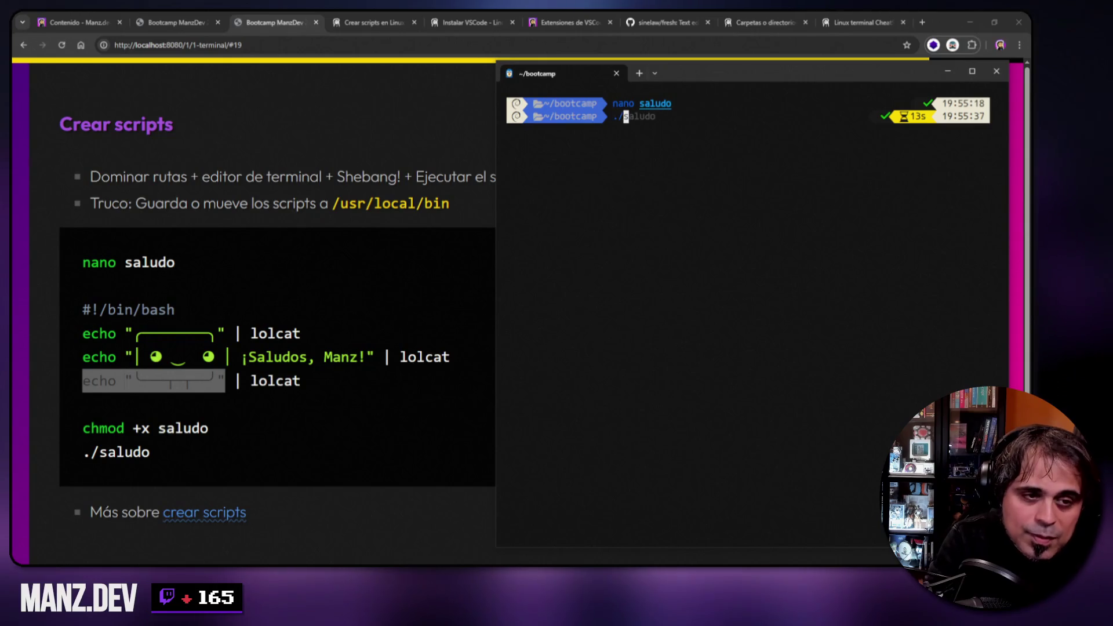
pyautogui.press('Return')
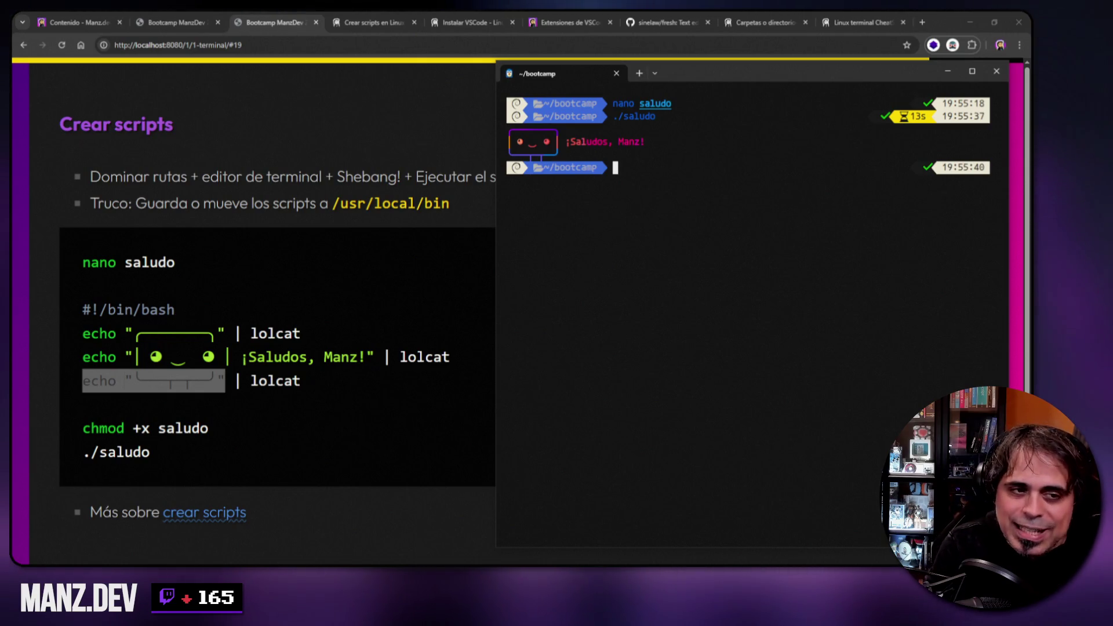
pyautogui.press('Up')
pyautogui.press('Return')
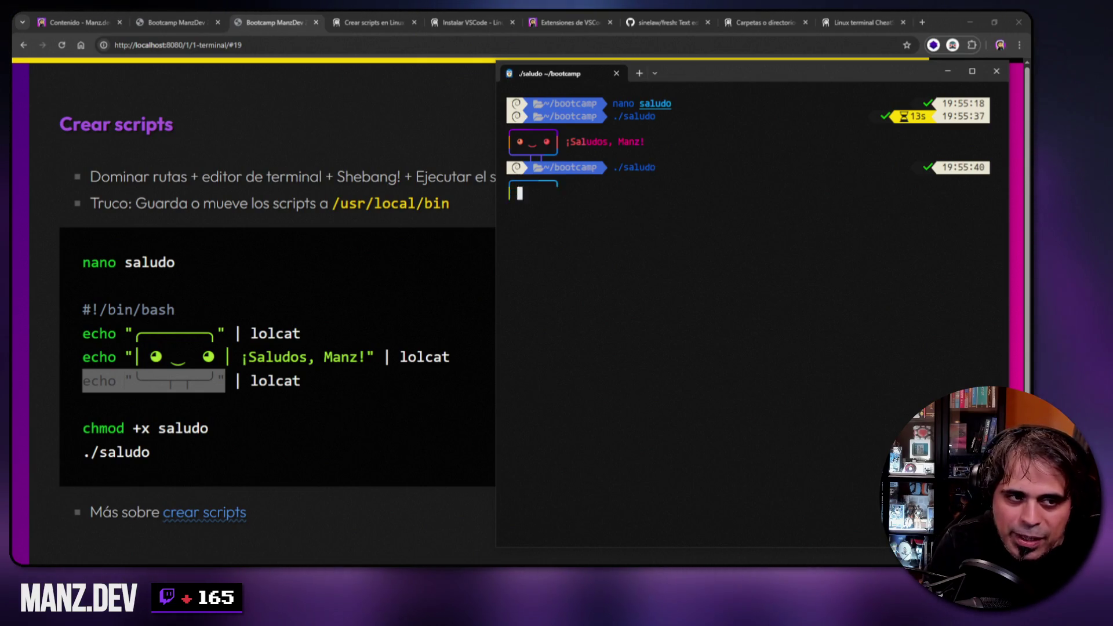
pyautogui.press('Up')
pyautogui.press('Return')
pyautogui.press('Up')
pyautogui.press('Return')
pyautogui.press('Up')
pyautogui.press('Return')
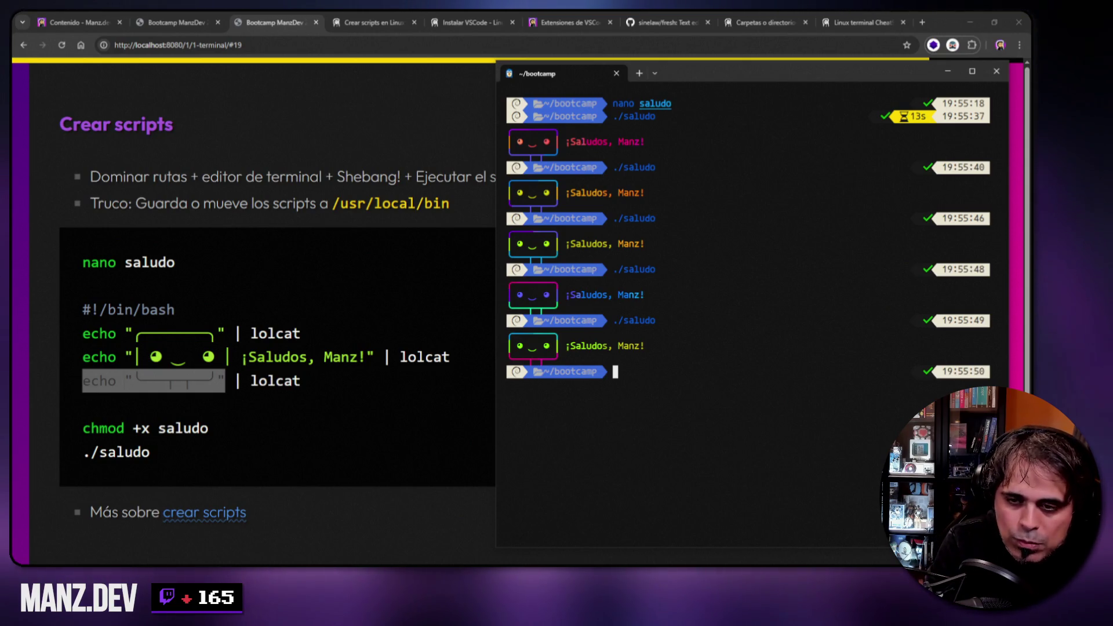
pyautogui.write('clear')
pyautogui.press('Return')
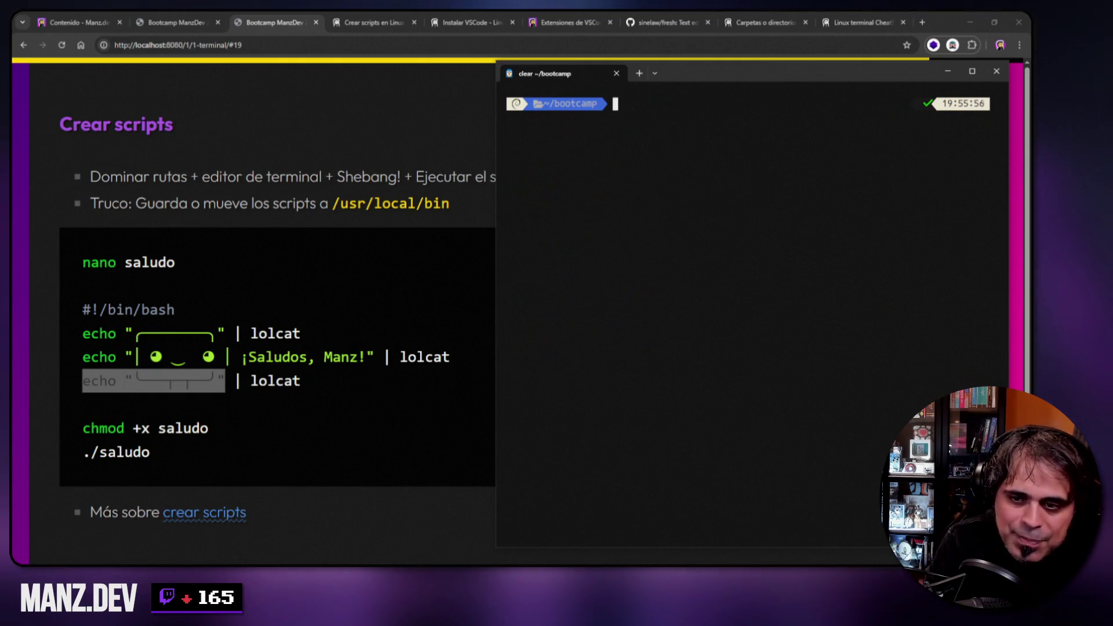
# - Print figlet "manz.dev" plainly, then again piped through lolcat
pyautogui.write('figlet ')
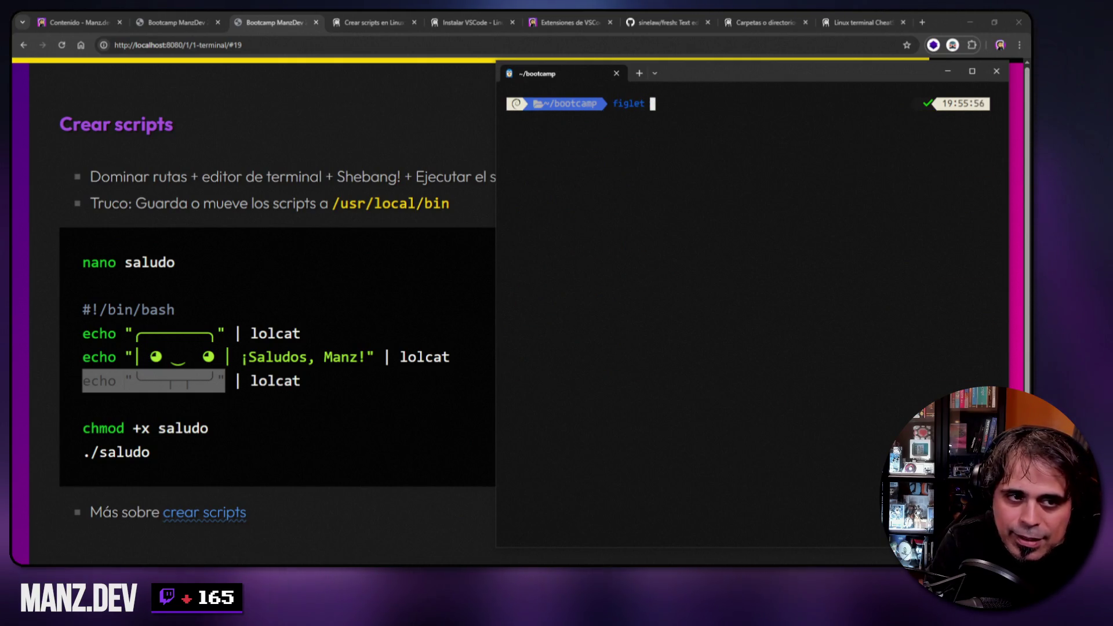
pyautogui.write('"manz.dev"')
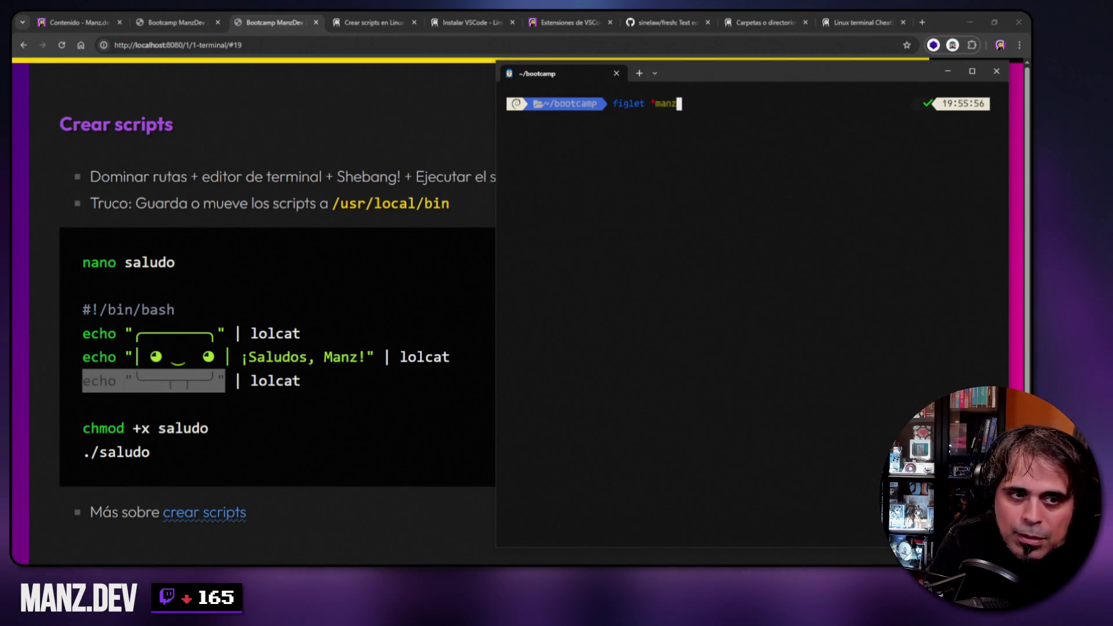
pyautogui.press('Return')
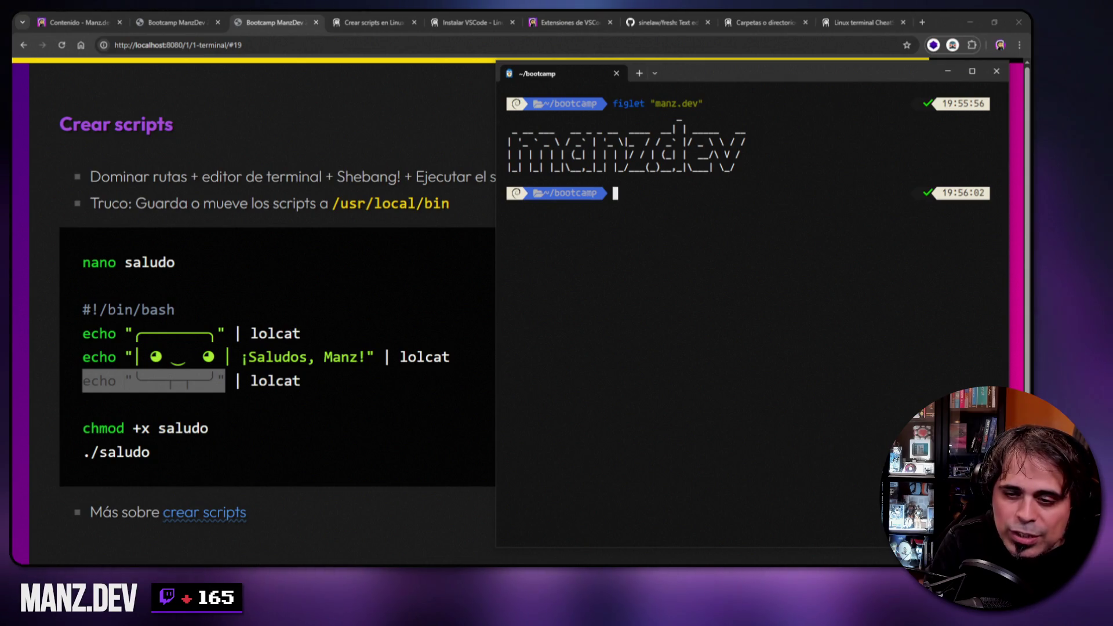
pyautogui.press('Up')
pyautogui.write('|')
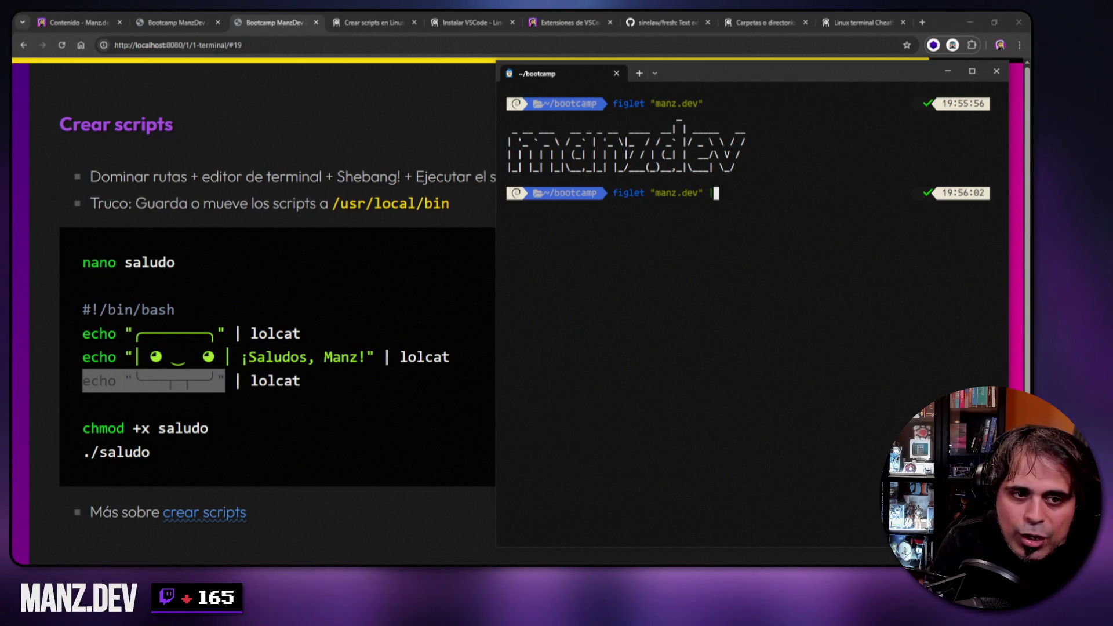
pyautogui.write(' lolcat')
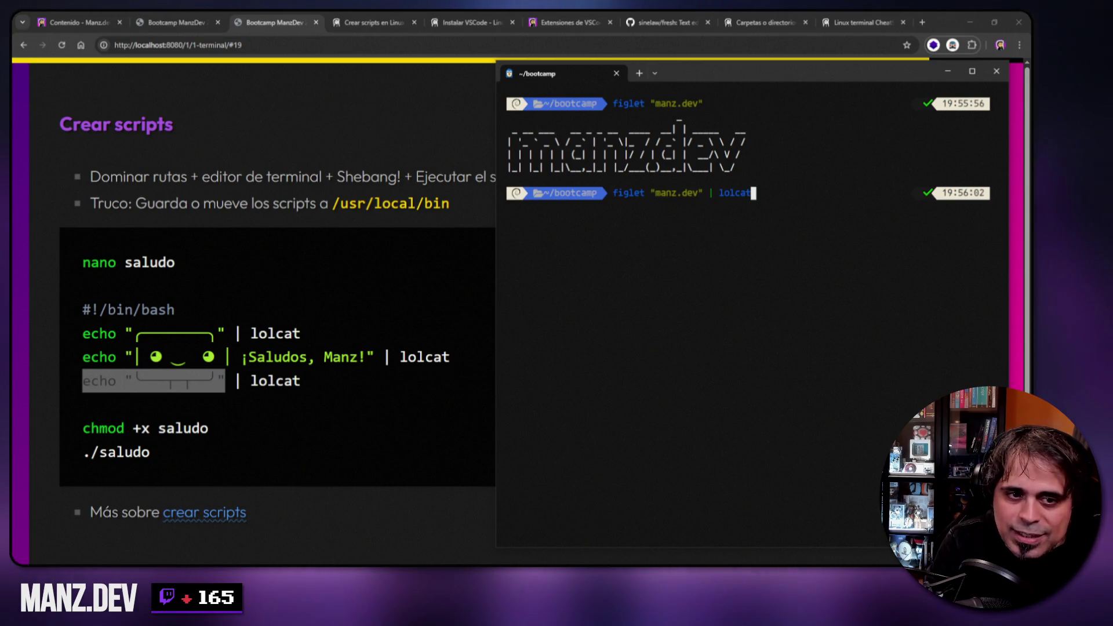
pyautogui.press('Return')
# - Rerun the rainbow figlet manz.dev command twice more and open a new terminal tab
pyautogui.press('Up')
pyautogui.press('Return')
pyautogui.press('Up')
pyautogui.press('Return')
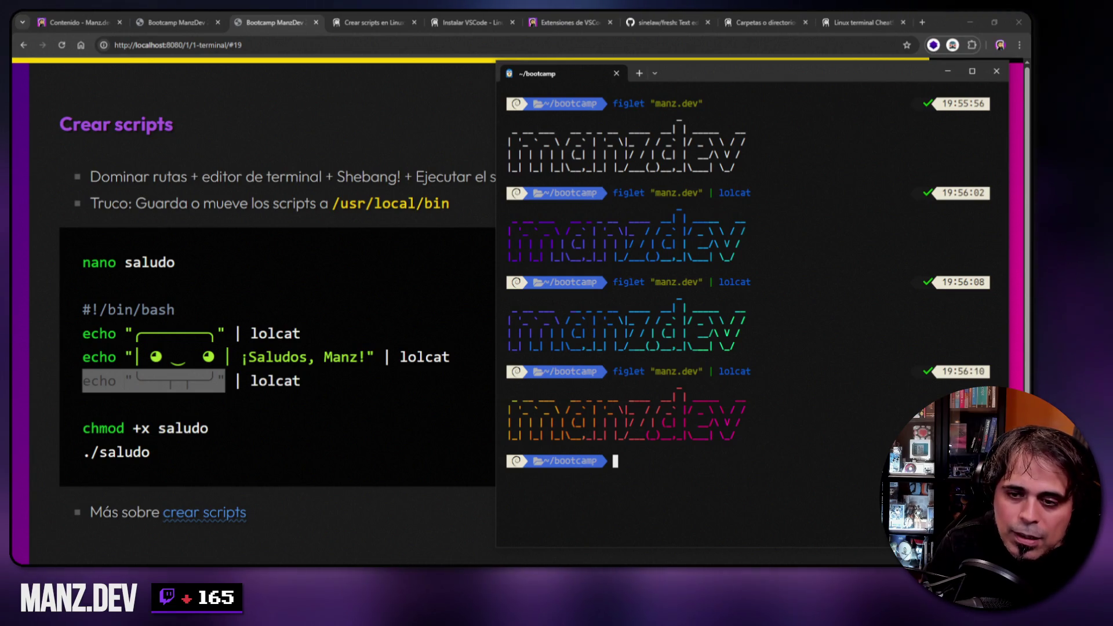
pyautogui.click(640, 74)
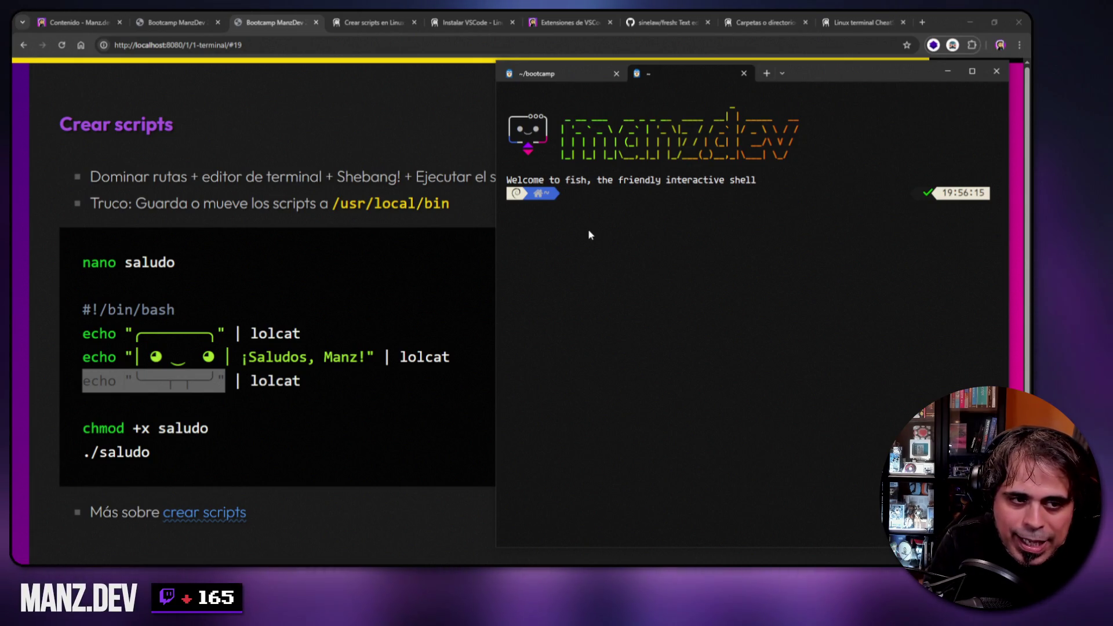
# - Print the saludo script's contents with cat saludo
pyautogui.write('catimg')
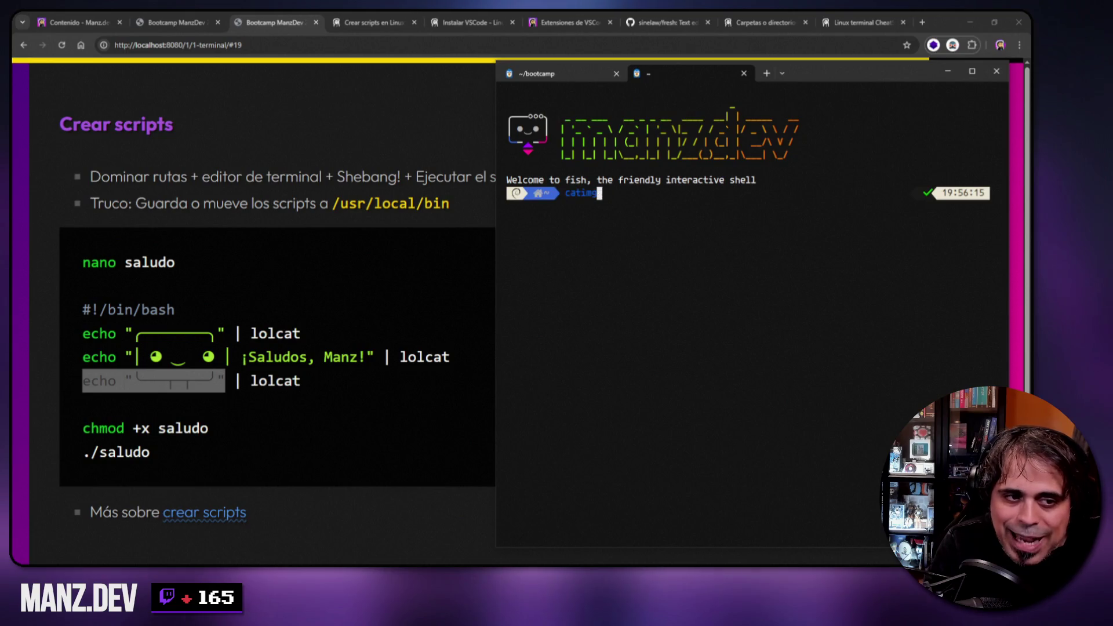
pyautogui.press('BackSpace')
pyautogui.press('BackSpace')
pyautogui.press('BackSpace')
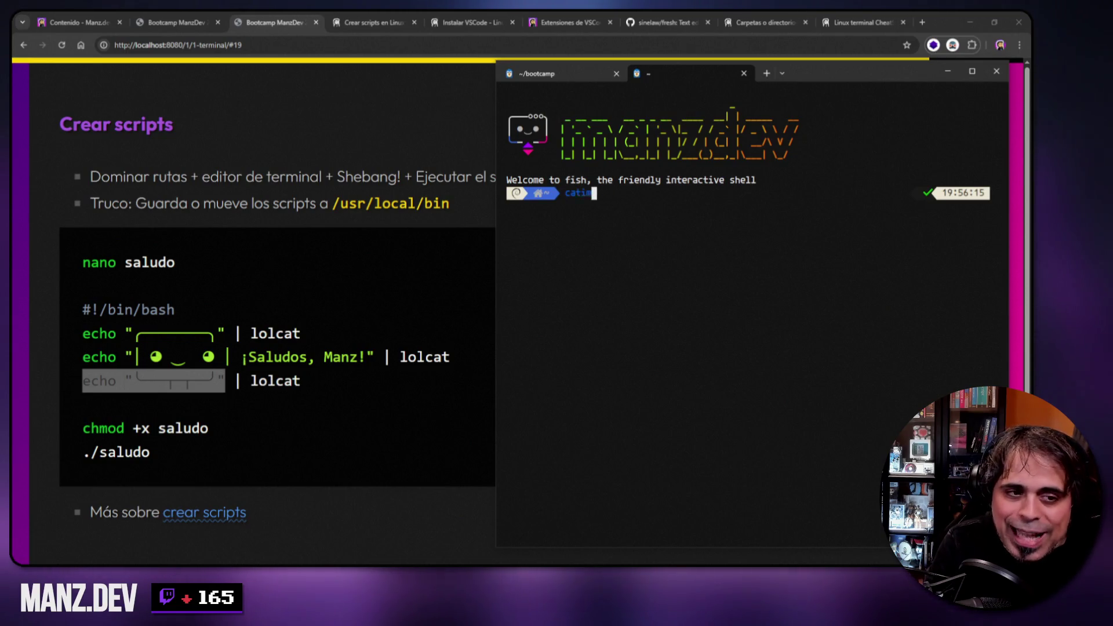
pyautogui.write('saludo')
pyautogui.press('Return')
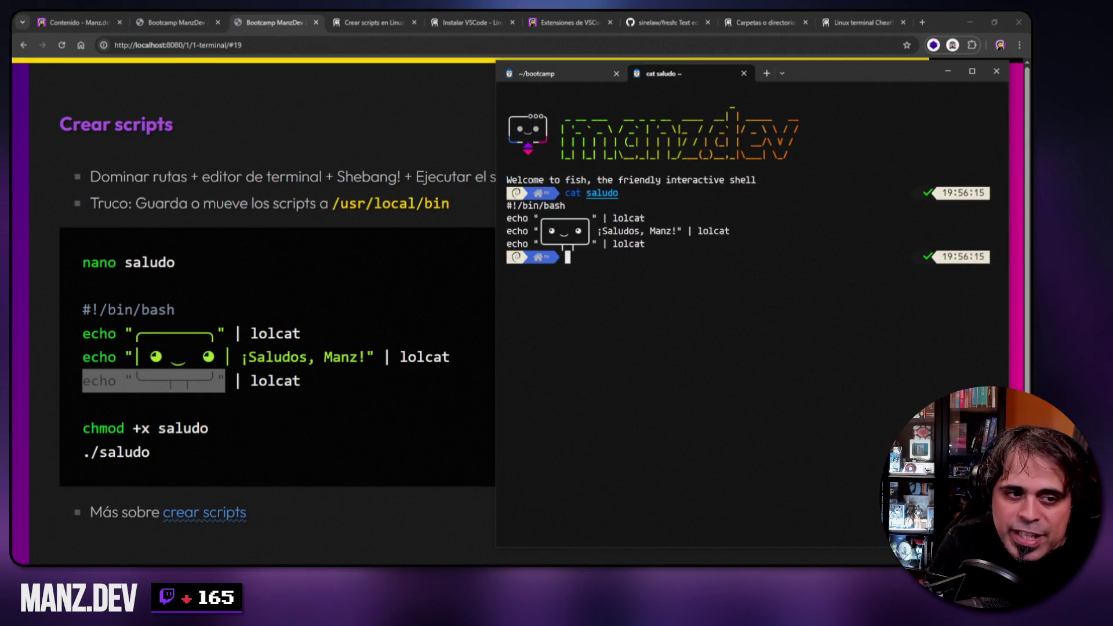
# - Render squirtle.png as pixel art with catimg, then switch to the cheat-sheet PDF
pyautogui.write('catimg ')
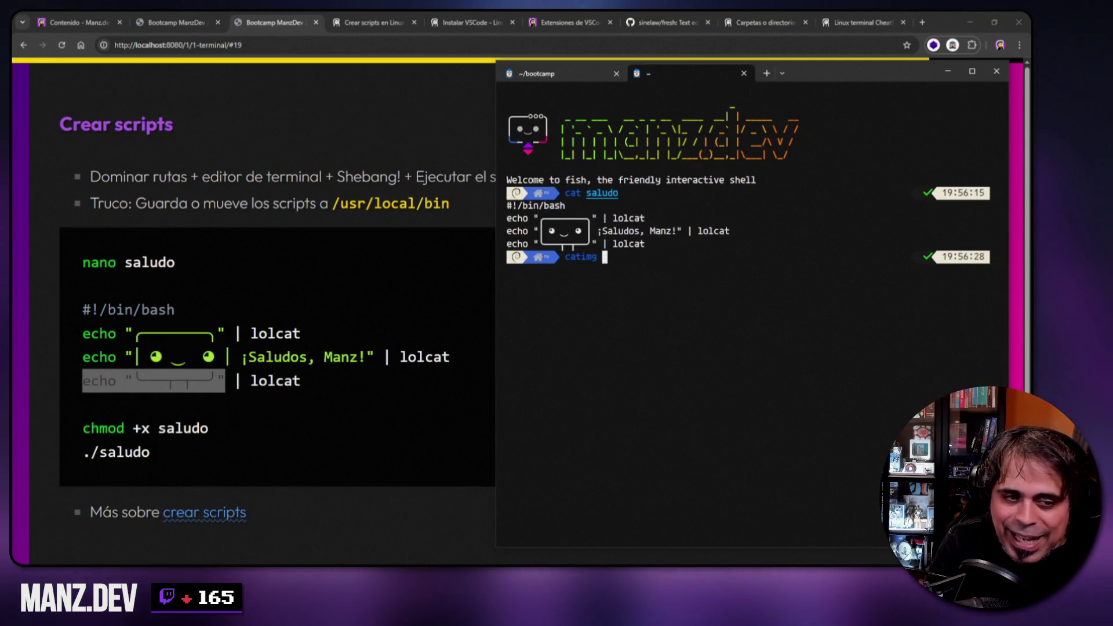
pyautogui.write('squirtle.png')
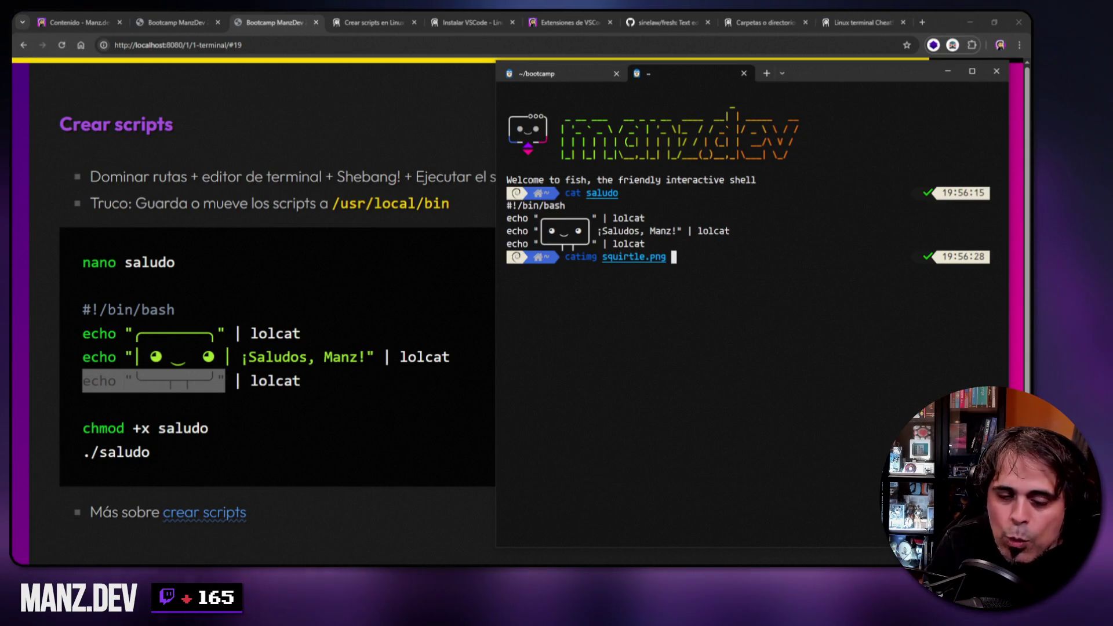
pyautogui.press('Return')
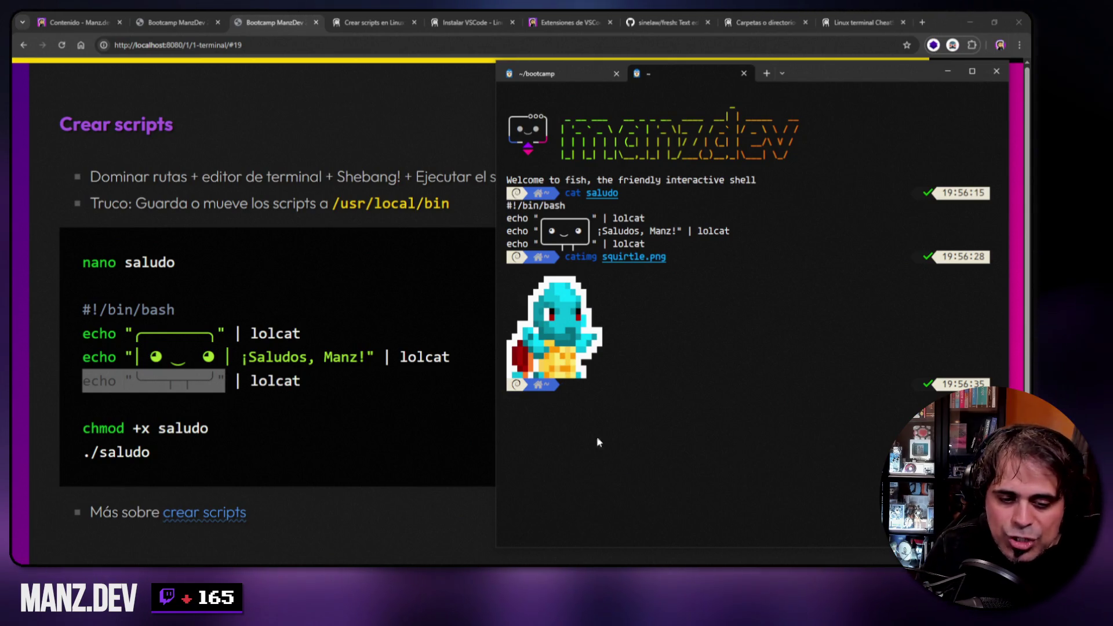
pyautogui.hotkey('alt', 'Tab')
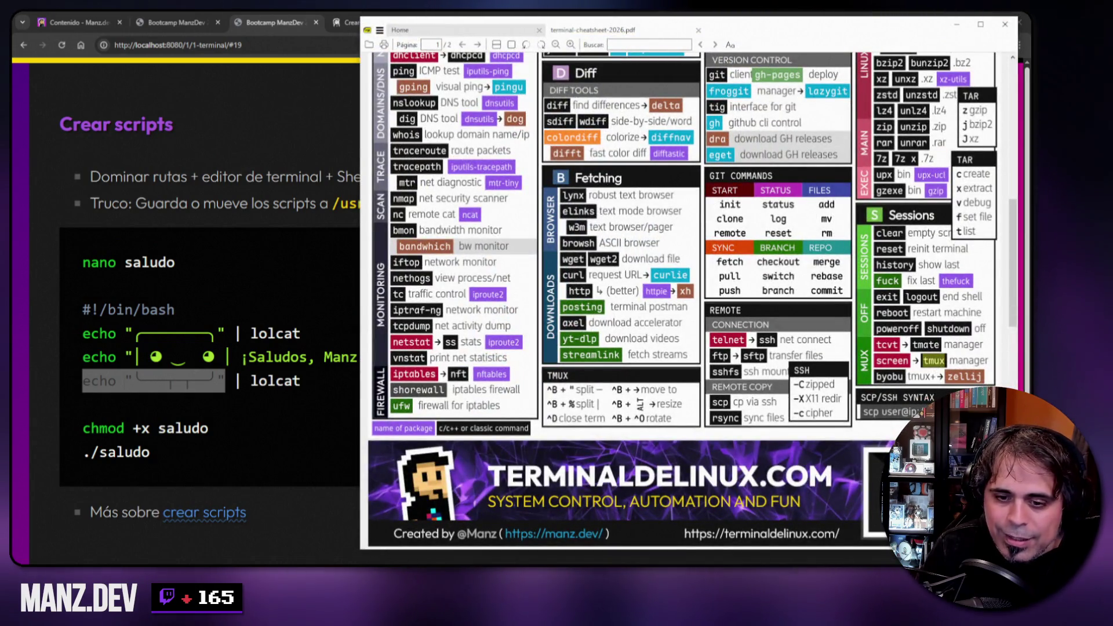
# - Highlight cht.sh in the cheat sheet's Help box and move the PDF out of view
pyautogui.moveTo(1016, 268)
pyautogui.mouseDown()
pyautogui.moveTo(1016, 406)
pyautogui.moveTo(1015, 194)
pyautogui.moveTo(1027, 493)
pyautogui.moveTo(1016, 275)
pyautogui.mouseUp()
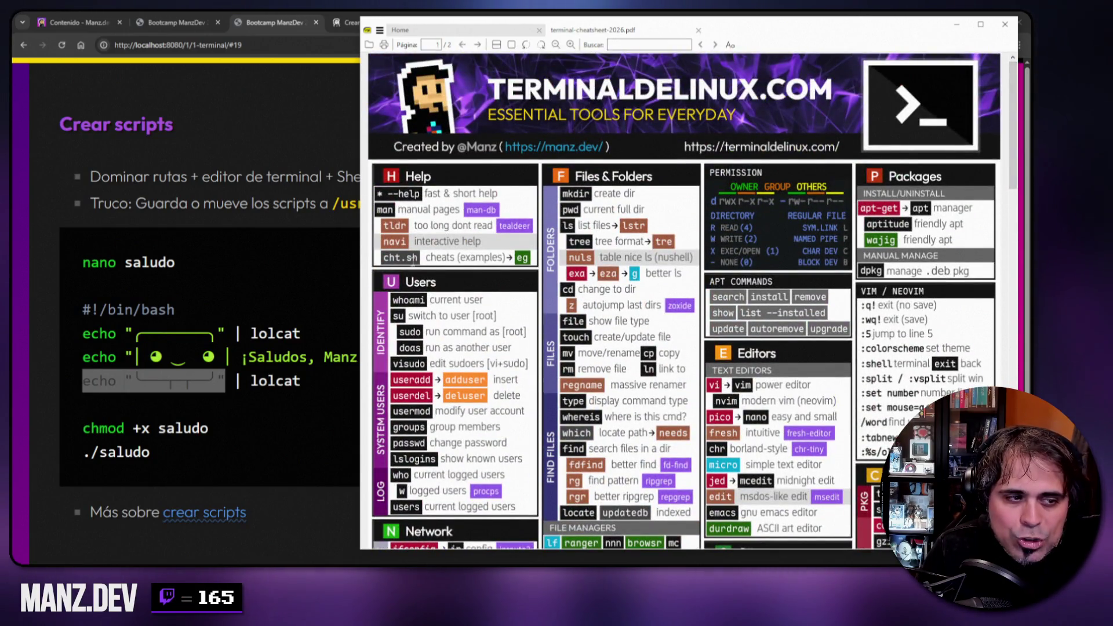
pyautogui.moveTo(385, 256); pyautogui.dragTo(413, 258)
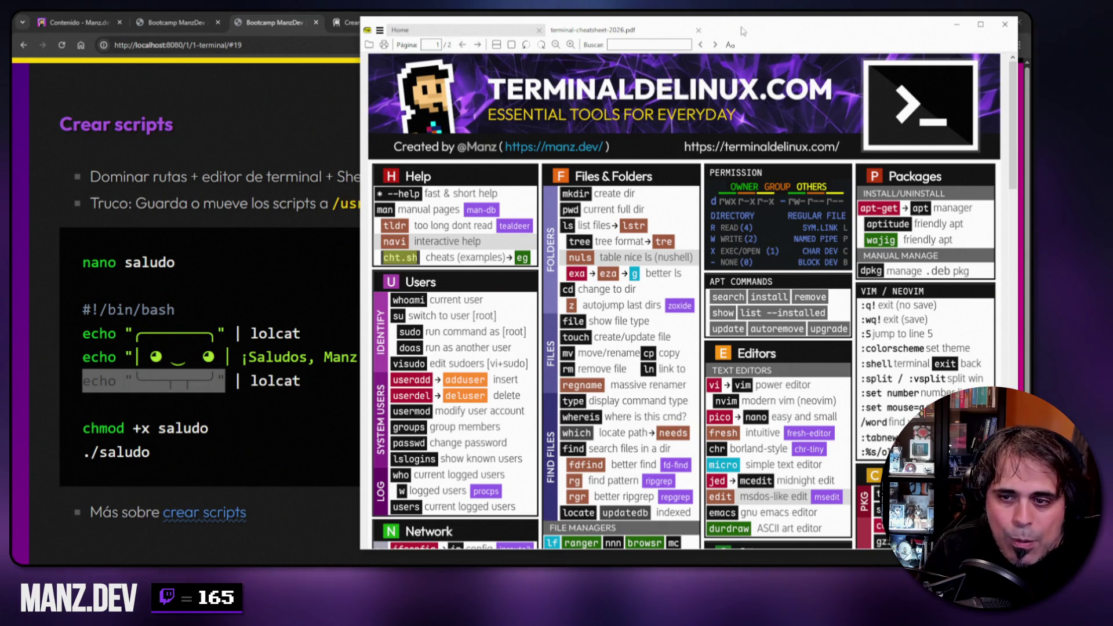
pyautogui.moveTo(629, 33); pyautogui.dragTo(1107, 35)
# - Clear the terminal and type apt install cht.sh
pyautogui.click(672, 292)
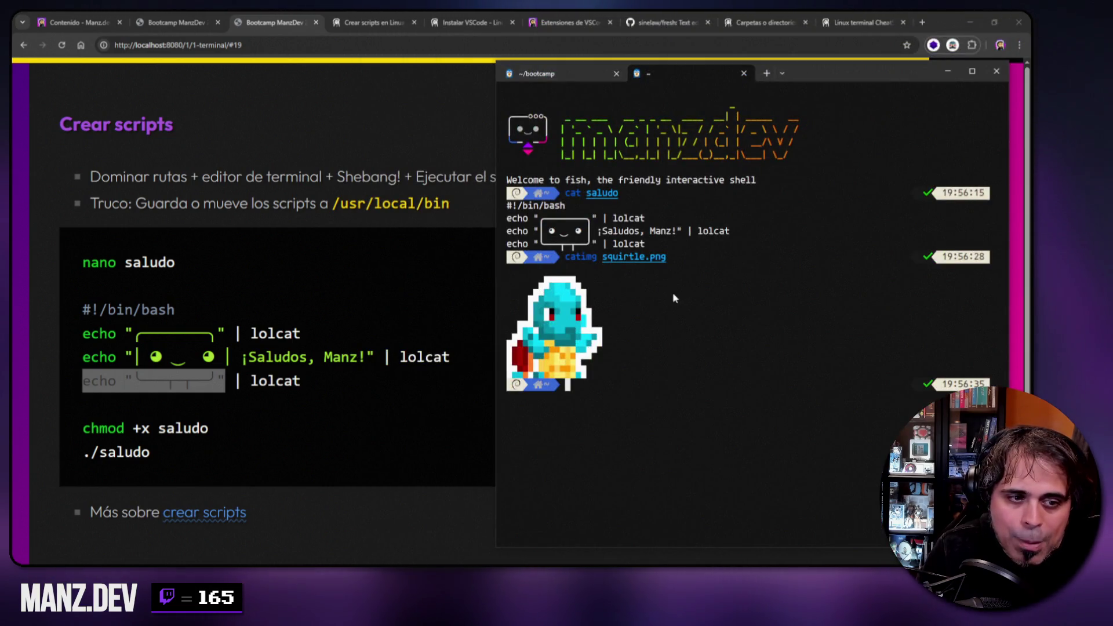
pyautogui.write('clear')
pyautogui.press('Return')
pyautogui.write('apt ')
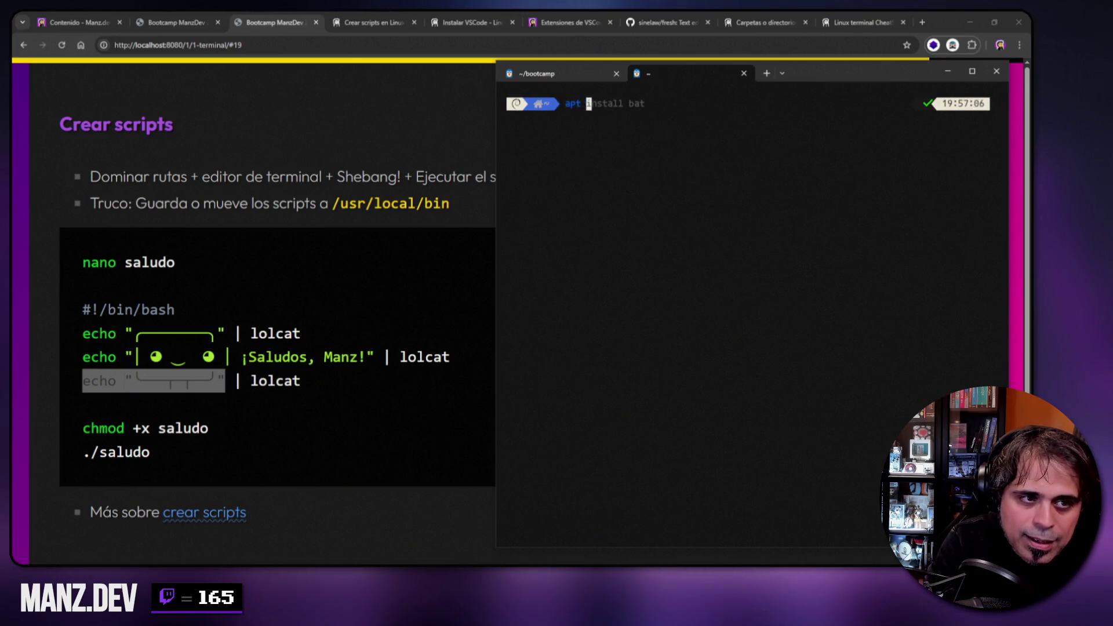
pyautogui.write('install cht.sh')
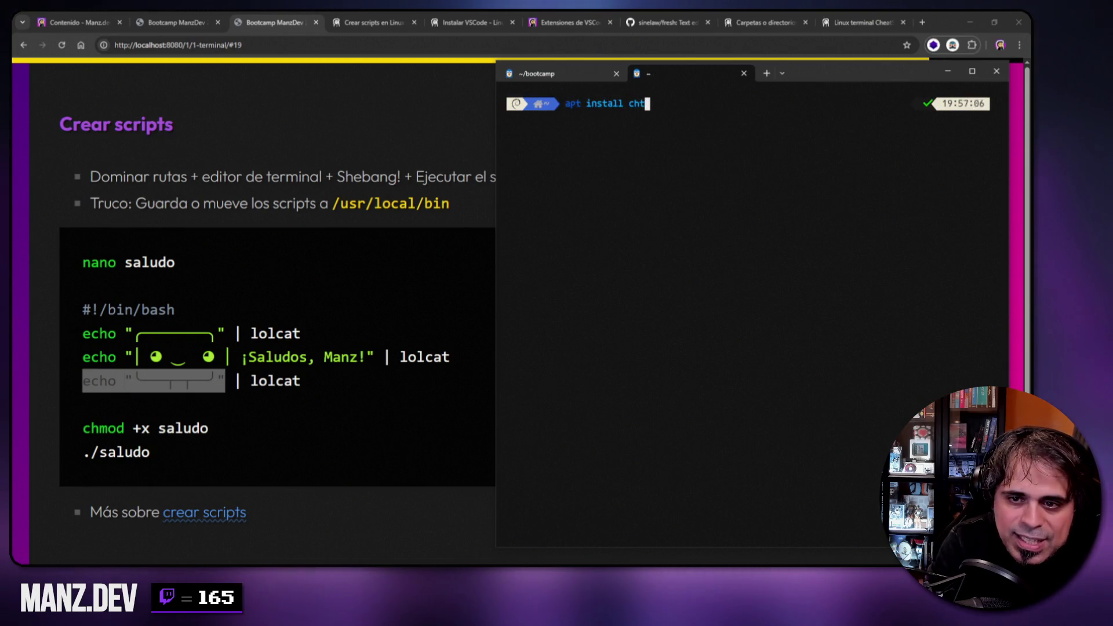
# - Rerun the cht.sh install with sudo, enter the password, then clear the screen
pyautogui.press('Return')
pyautogui.press('Up')
pyautogui.press('Home')
pyautogui.write('sudo')
pyautogui.press('Return')
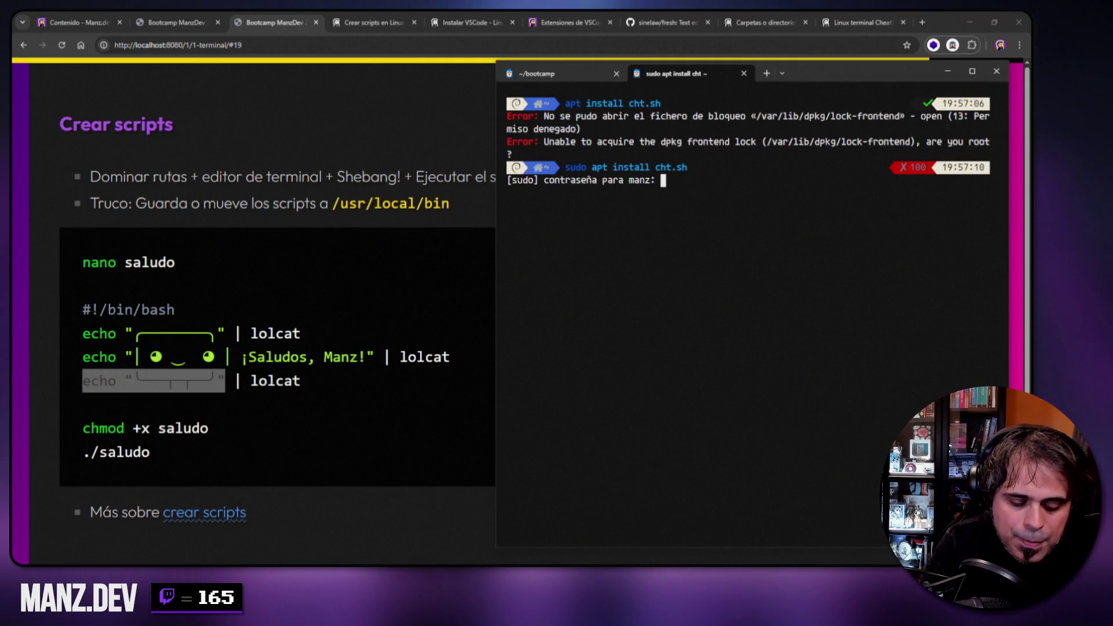
pyautogui.press('Return')
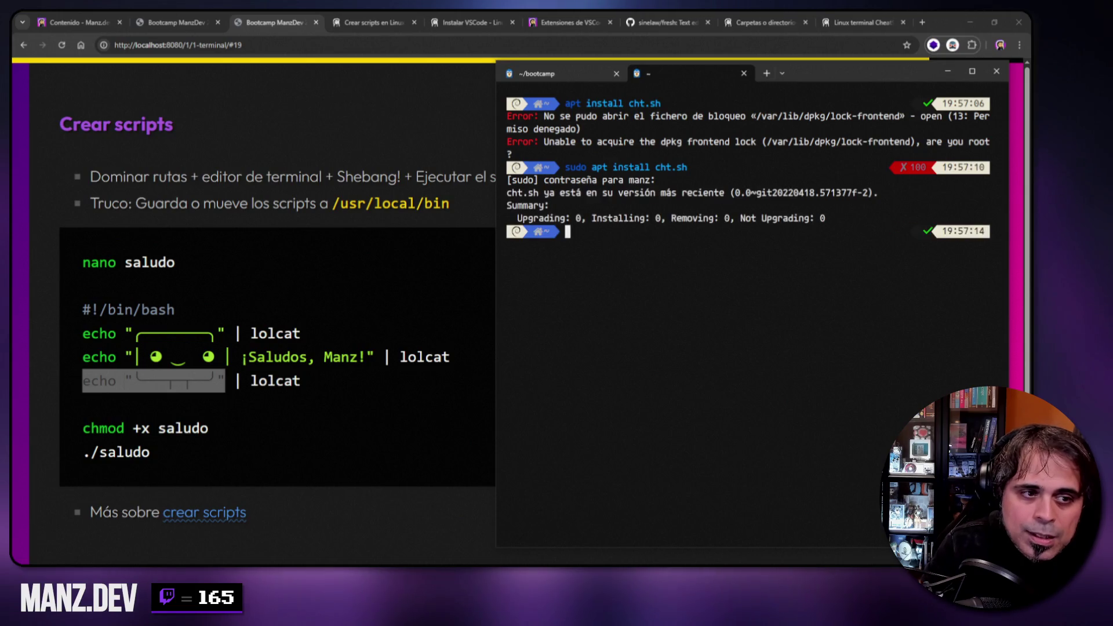
pyautogui.write('clear')
pyautogui.press('Return')
# - Read the cht.sh cheat sheets for ls and lolcat, then clear the screen
pyautogui.write('c')
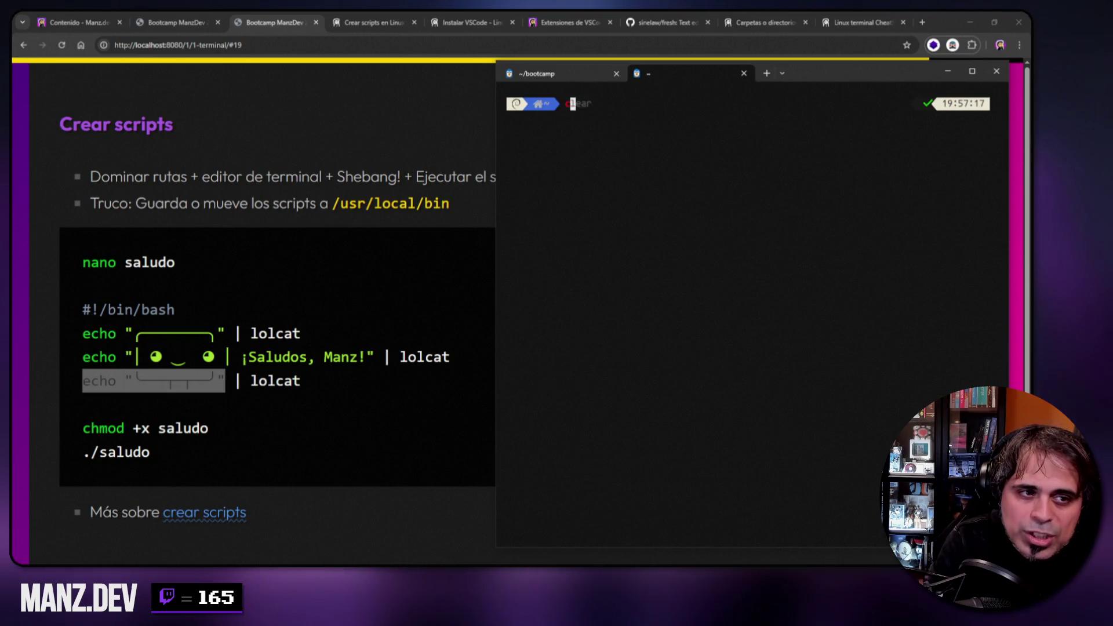
pyautogui.write('ht.sh ls')
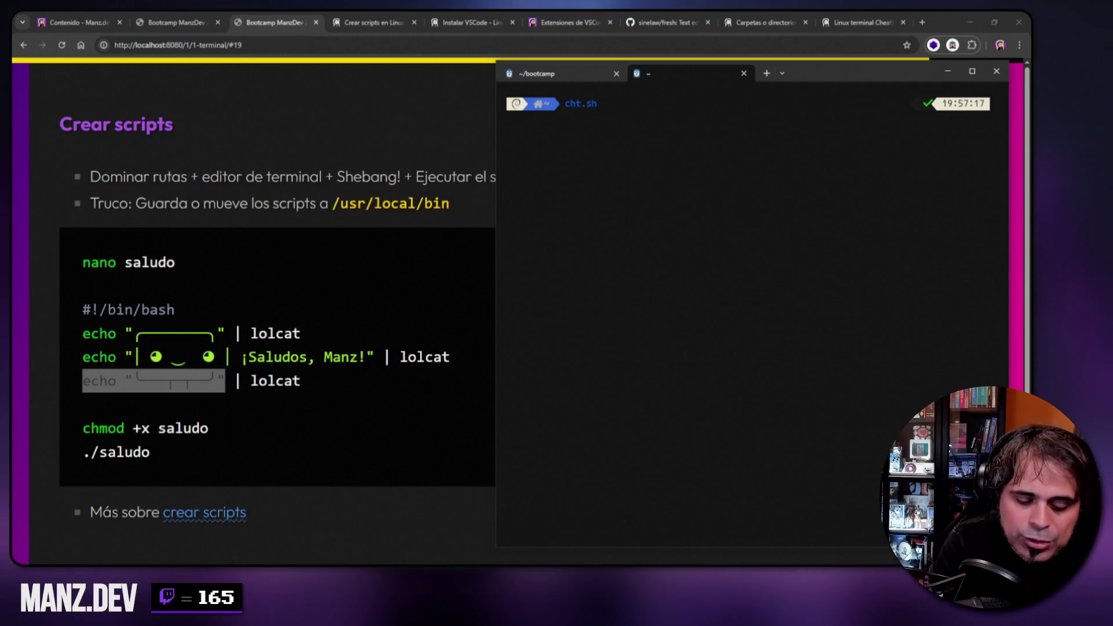
pyautogui.press('Return')
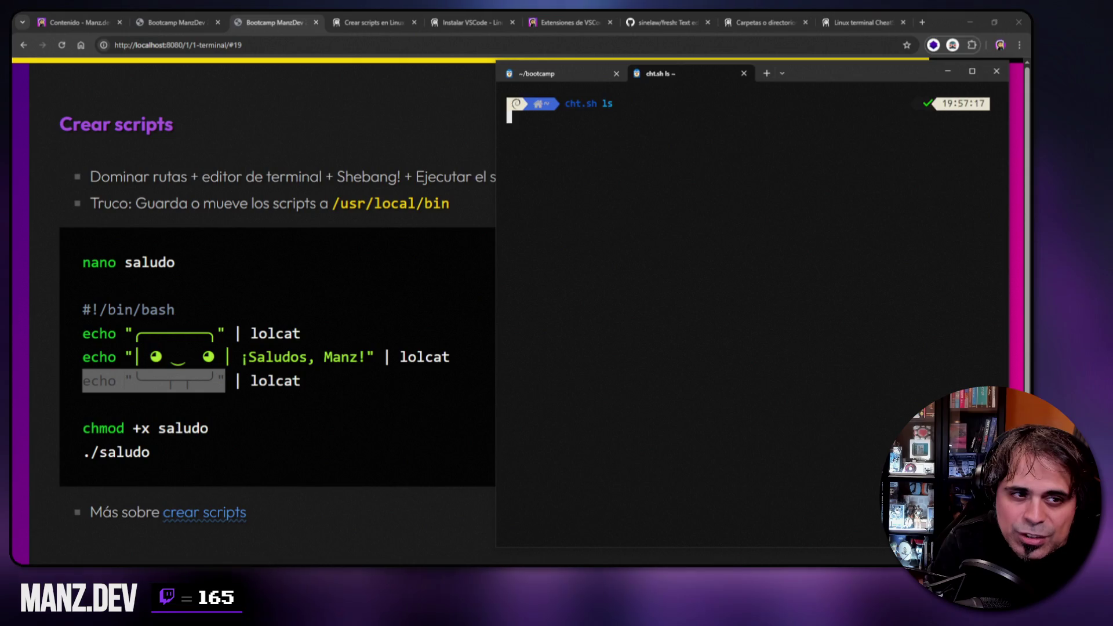
pyautogui.scroll(7, 597, 294)
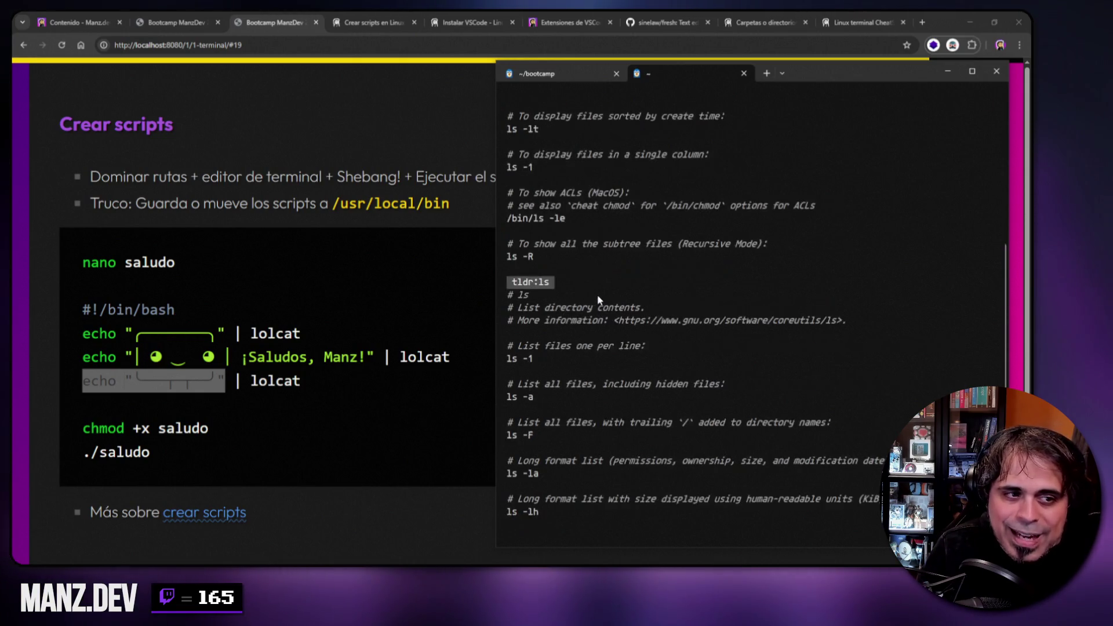
pyautogui.scroll(-7, 541, 360)
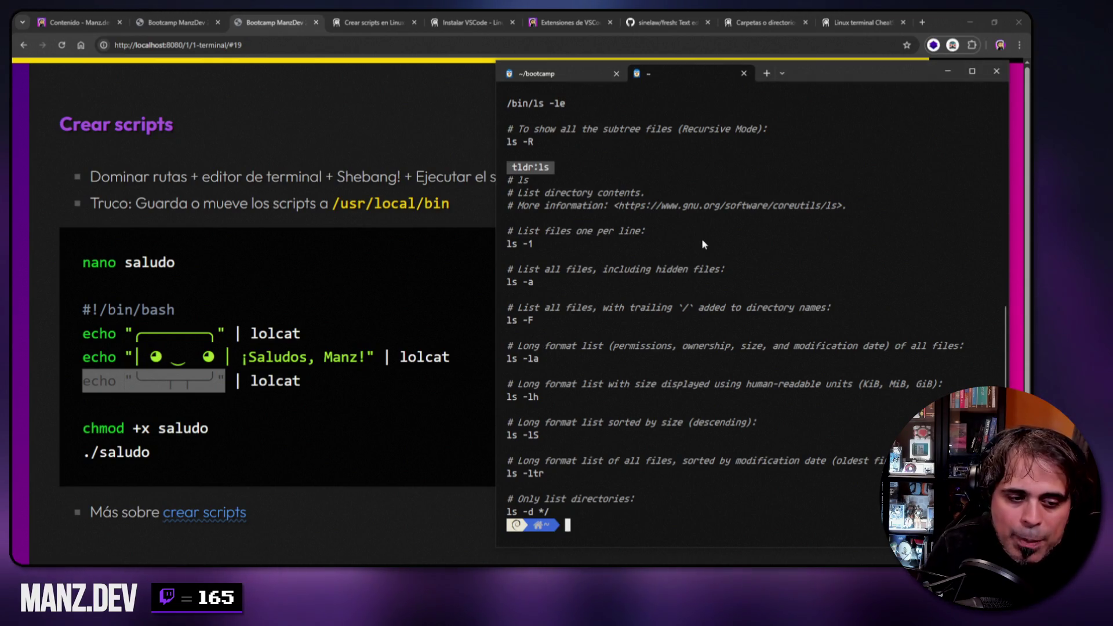
pyautogui.write('cht.sh ')
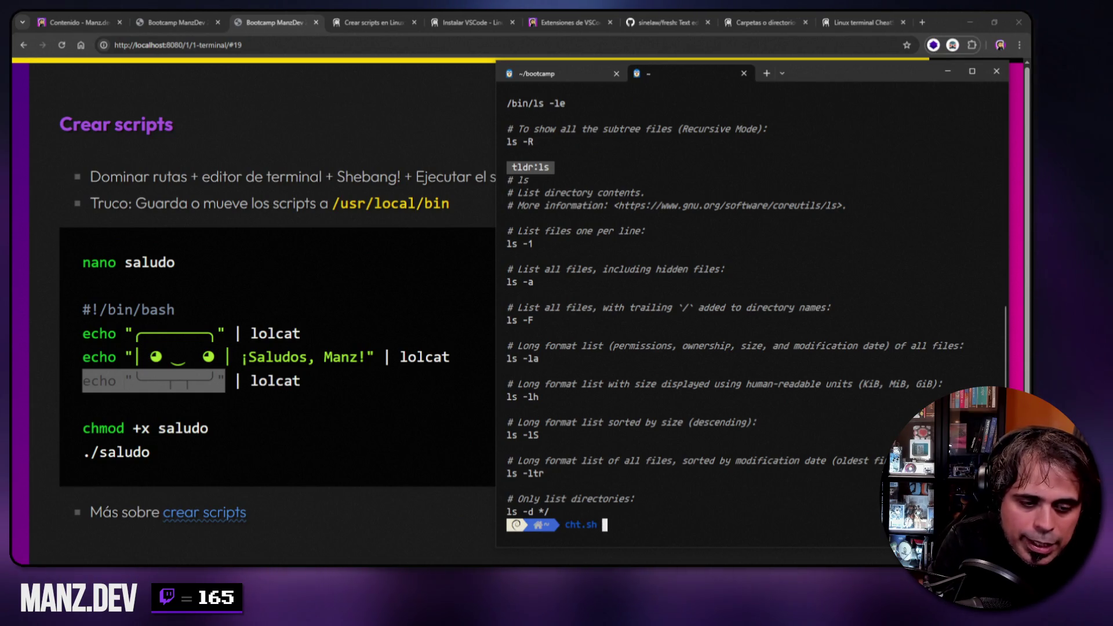
pyautogui.write('lolca')
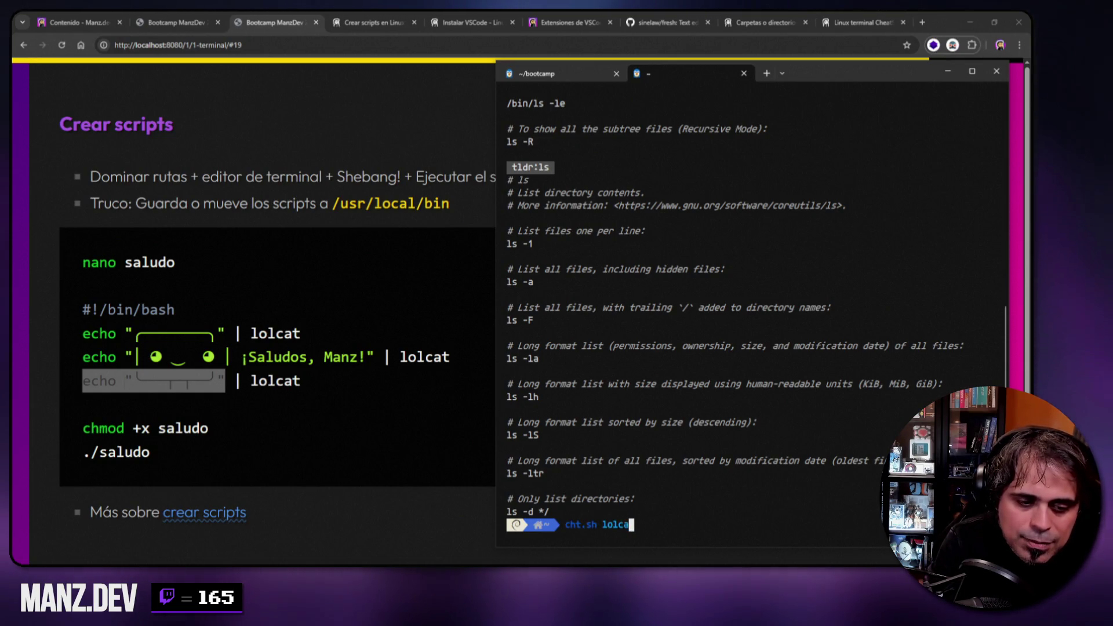
pyautogui.write('t')
pyautogui.press('Return')
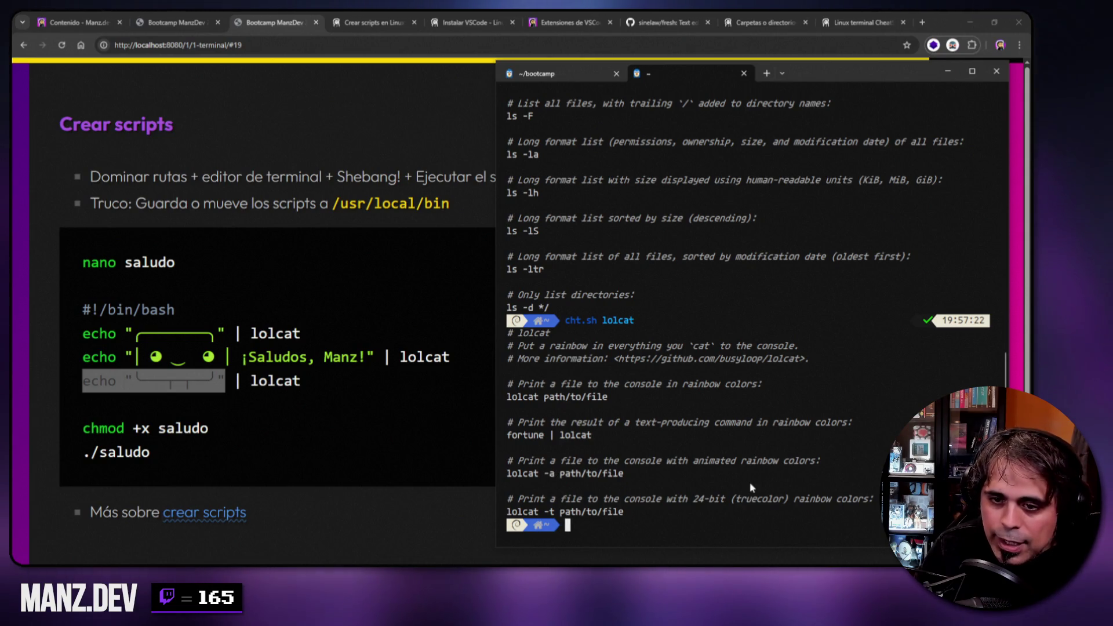
pyautogui.write('clear')
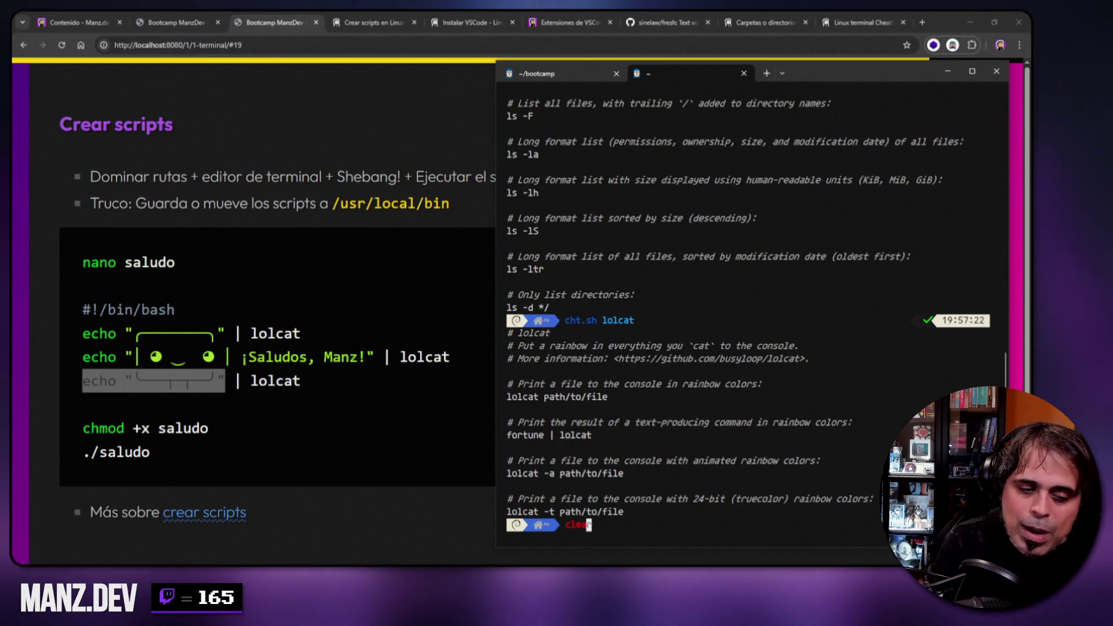
pyautogui.press('Return')
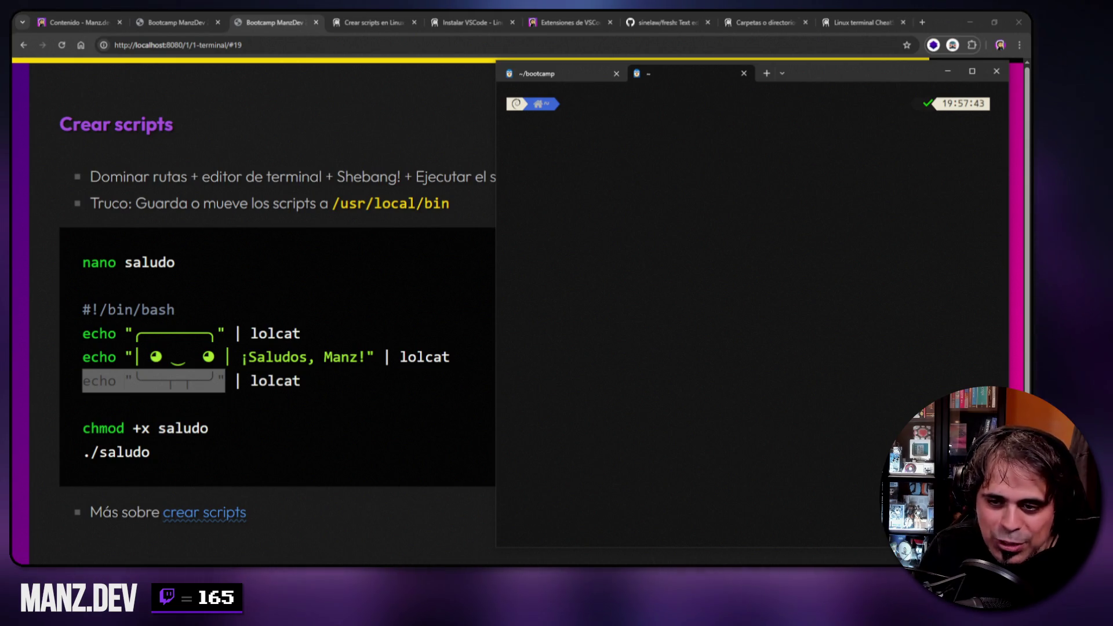
# - Glance at the 'Crear scripts en Linux' article and Crear alias slide, then return to Crear scripts
pyautogui.moveTo(788, 79)
pyautogui.mouseDown()
pyautogui.moveTo(806, 73)
pyautogui.moveTo(804, 59)
pyautogui.mouseUp()
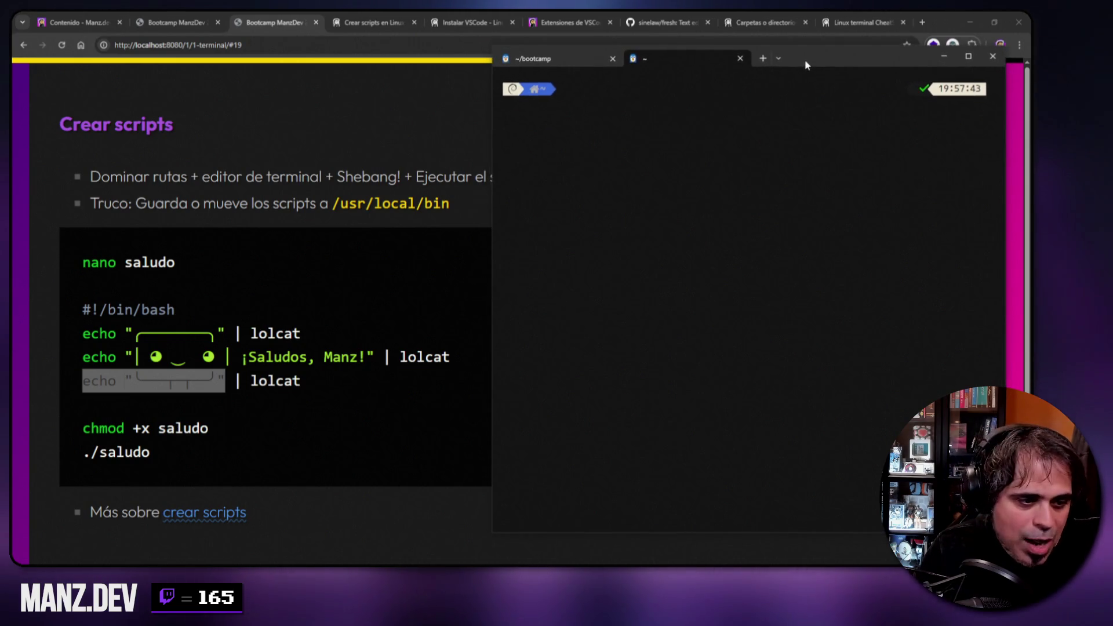
pyautogui.click(269, 176)
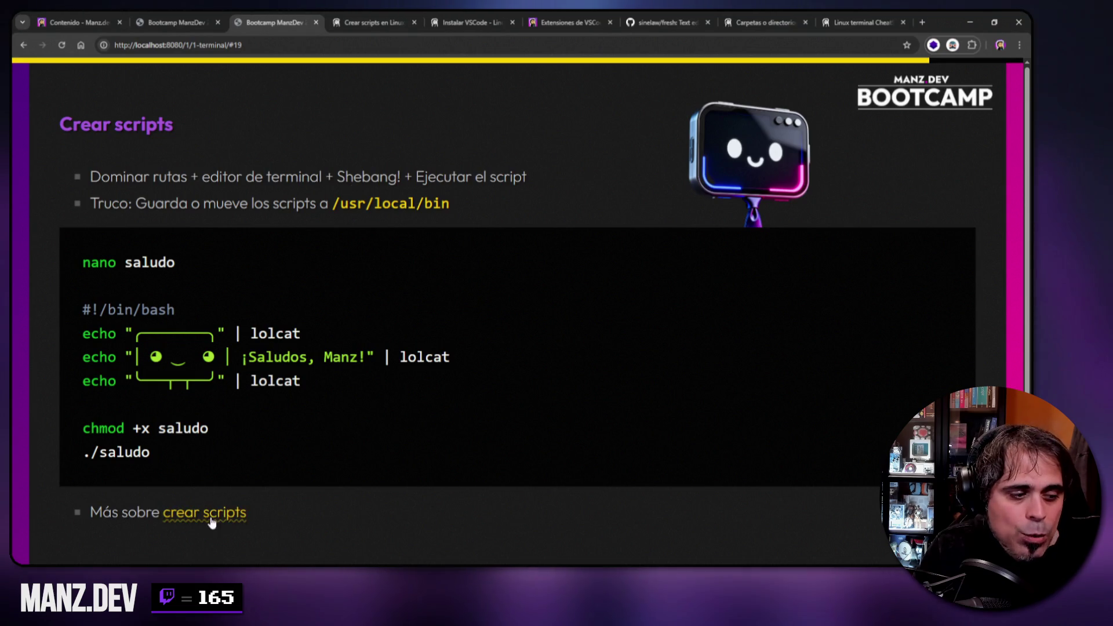
pyautogui.hotkey('ctrl', 'Tab')
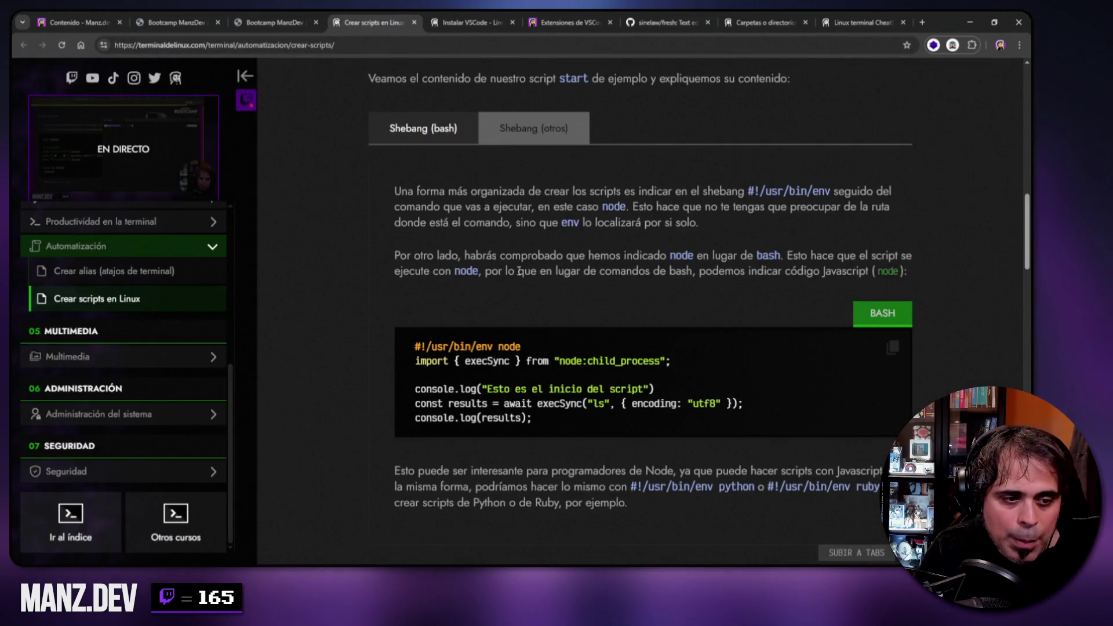
pyautogui.scroll(-9, 481, 246)
pyautogui.hotkey('ctrl', 'shift', 'Tab')
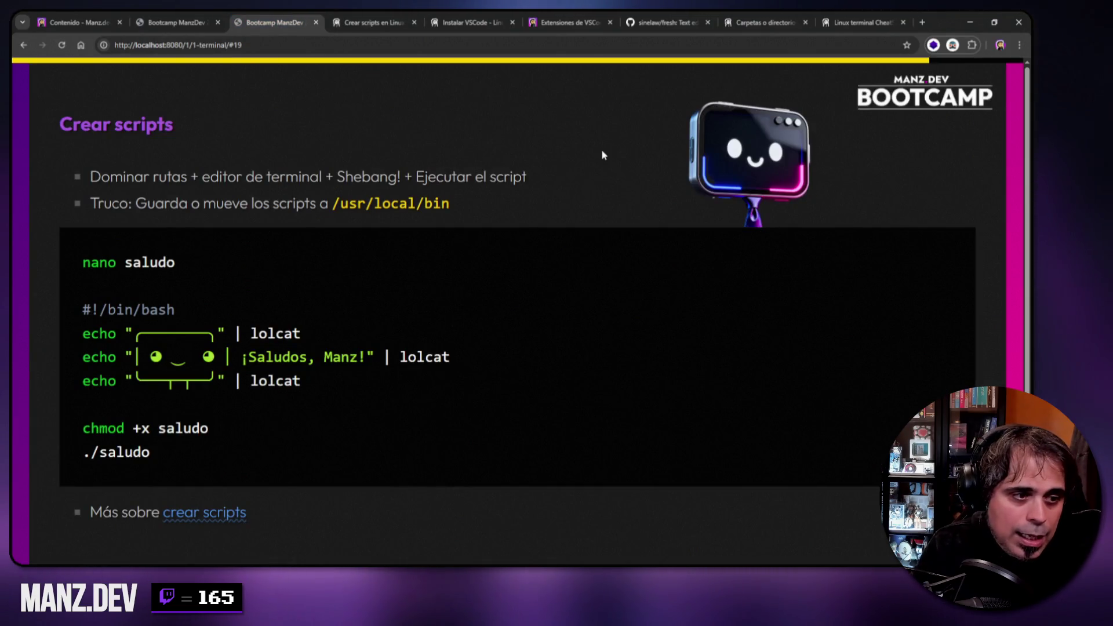
pyautogui.press('Right')
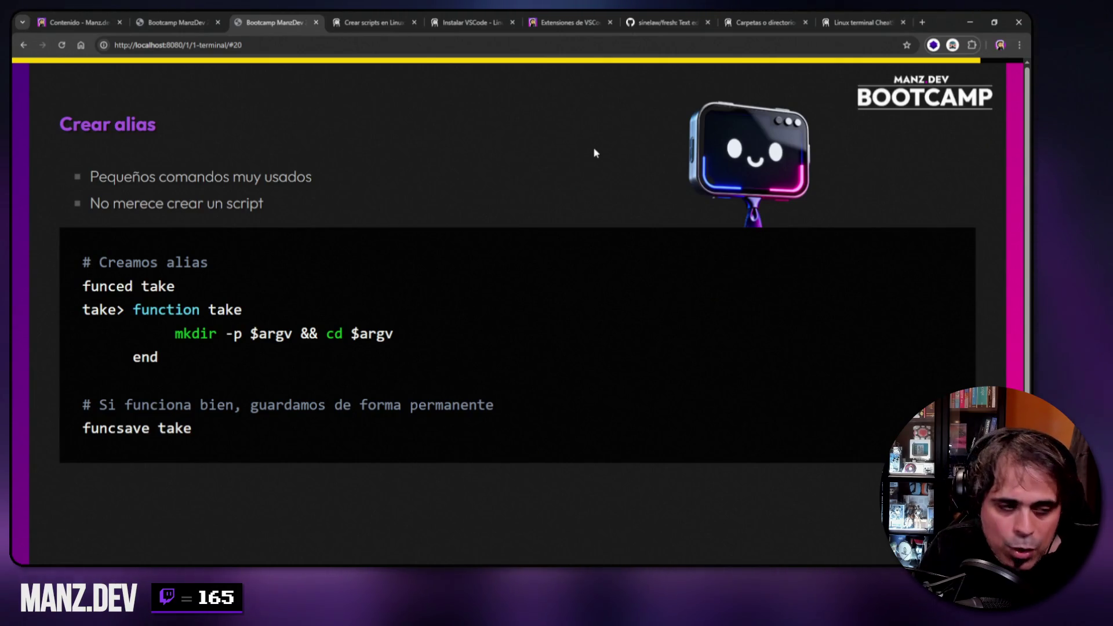
pyautogui.press('Left')
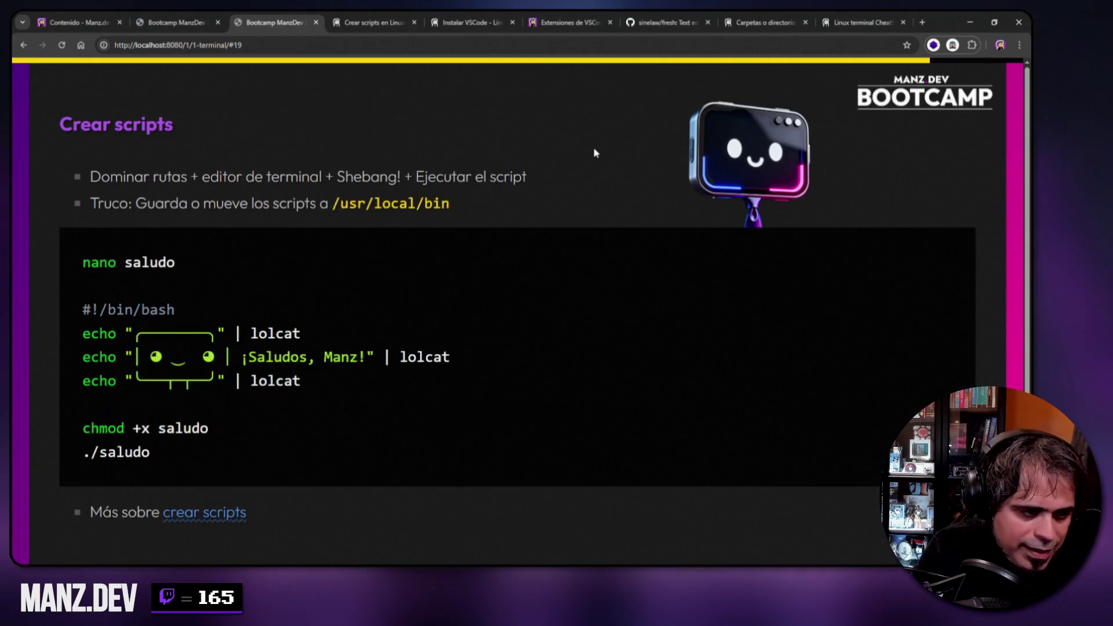
pyautogui.moveTo(389, 574)
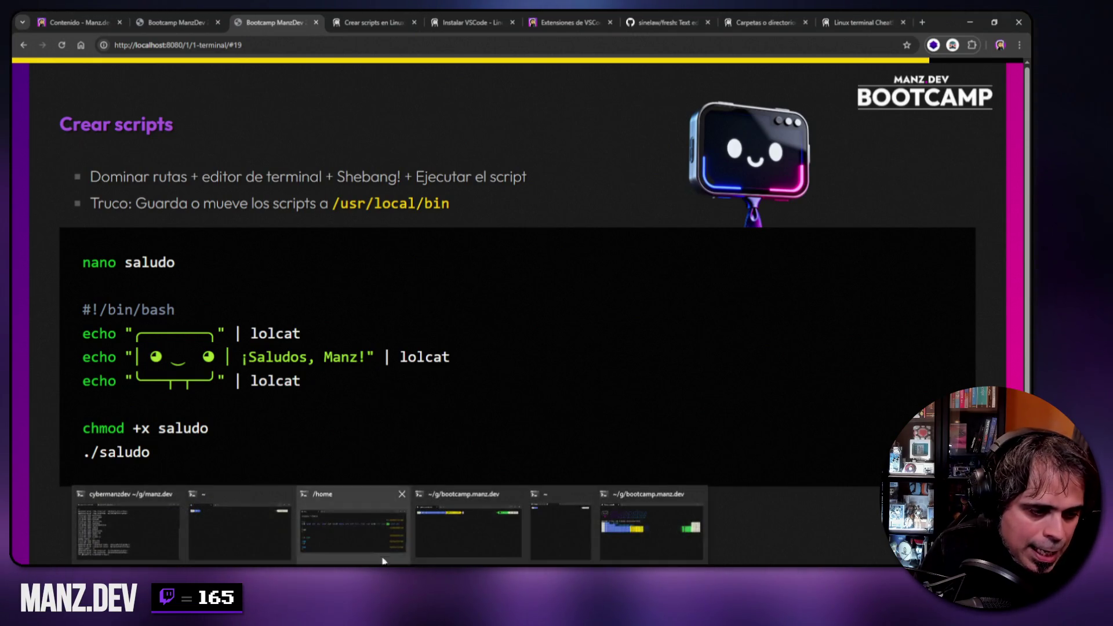
# - Bring the fish terminal back in front of the slides and clear it
pyautogui.click(479, 554)
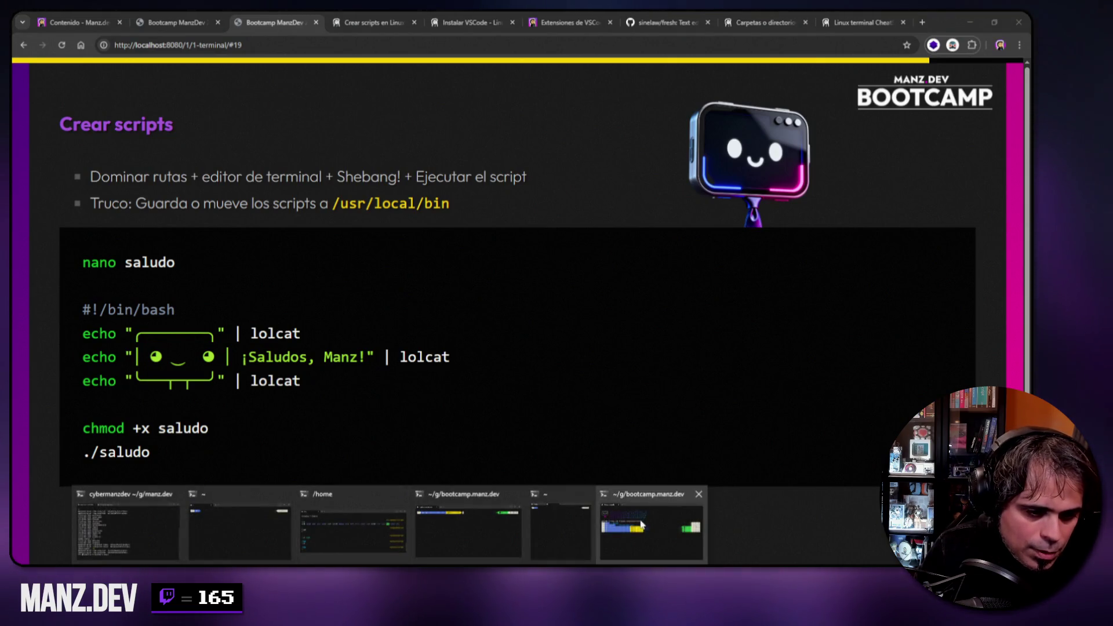
pyautogui.click(649, 524)
pyautogui.write('clear')
pyautogui.press('Return')
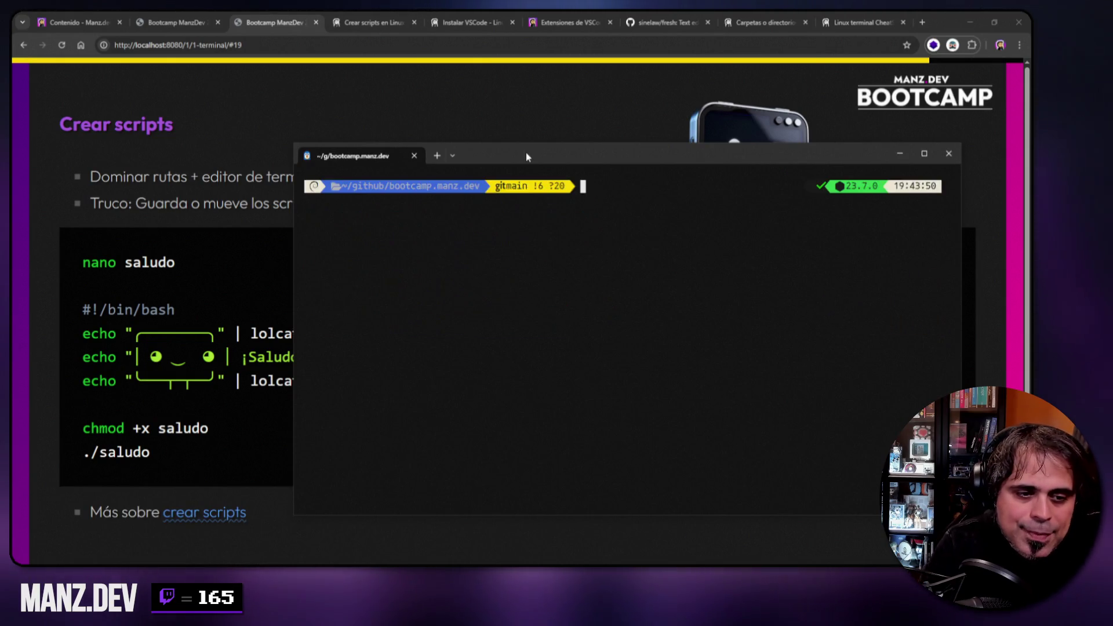
# - Shrink the terminal window, clear it again, and open a new fish tab
pyautogui.moveTo(297, 152); pyautogui.dragTo(430, 116)
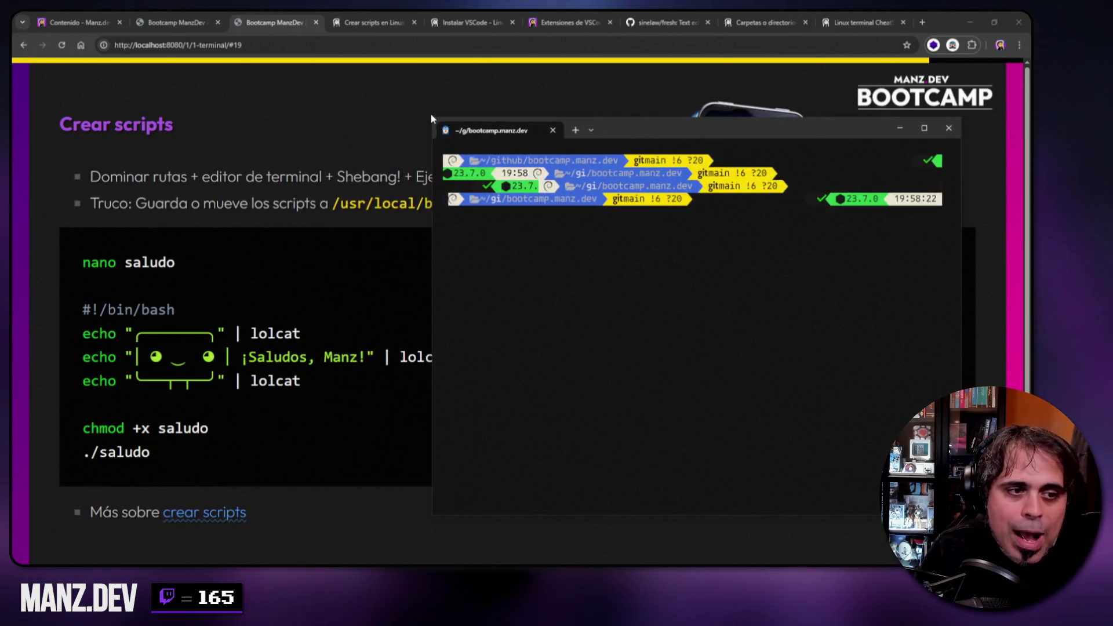
pyautogui.write('lear')
pyautogui.press('Return')
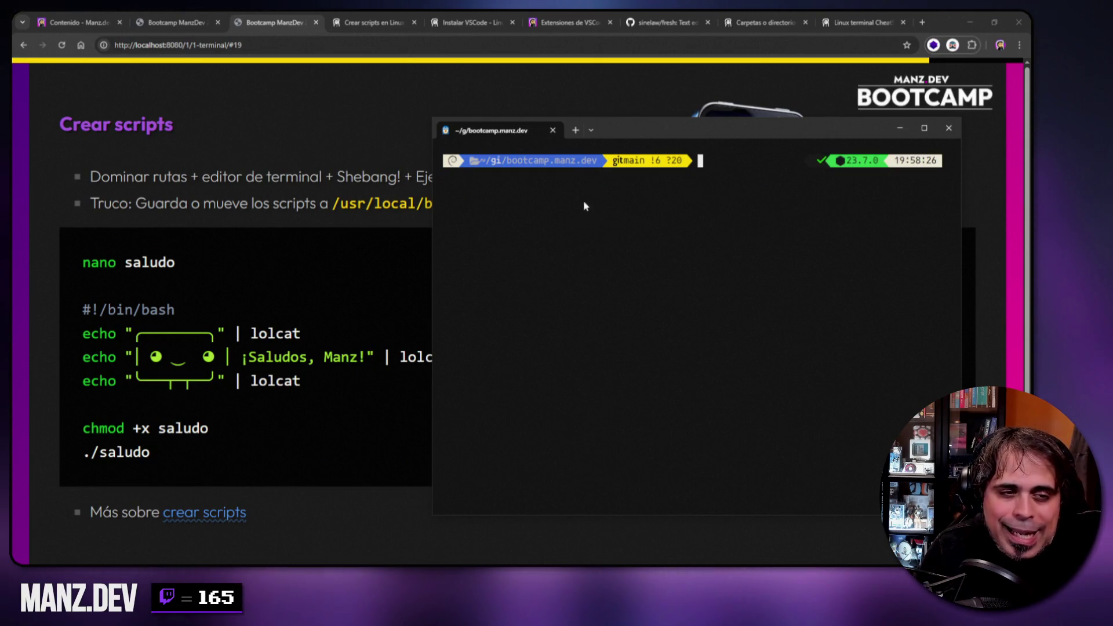
pyautogui.click(575, 130)
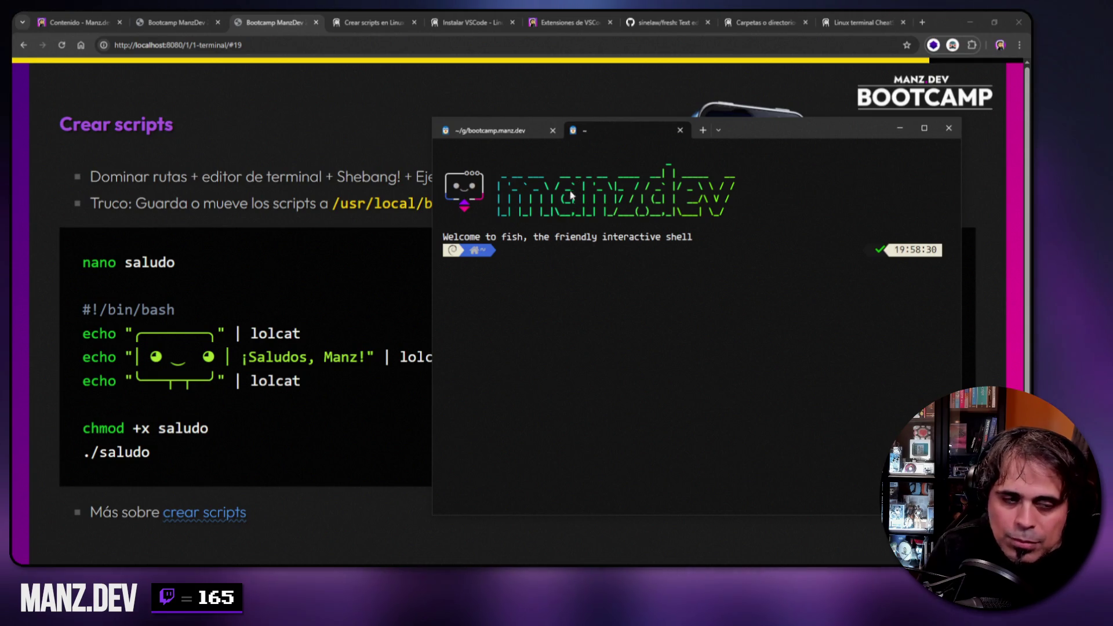
# - Print a 'manz.dev' figlet banner, then show the Squirtle image from squirtle.png with catimg
pyautogui.write('figlet')
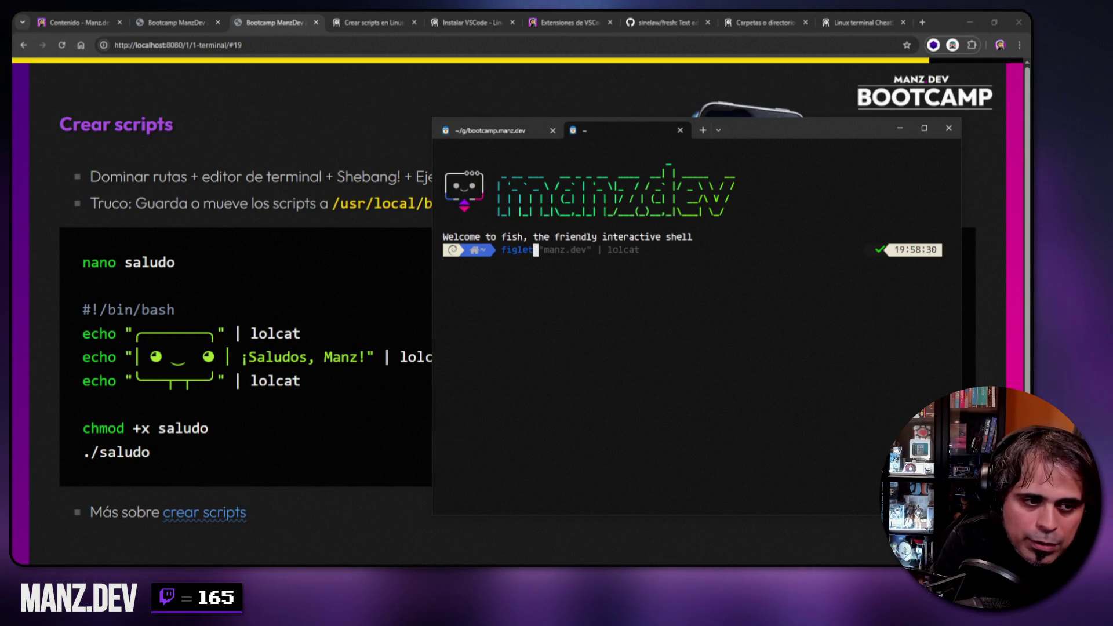
pyautogui.write(' "manz.dev"')
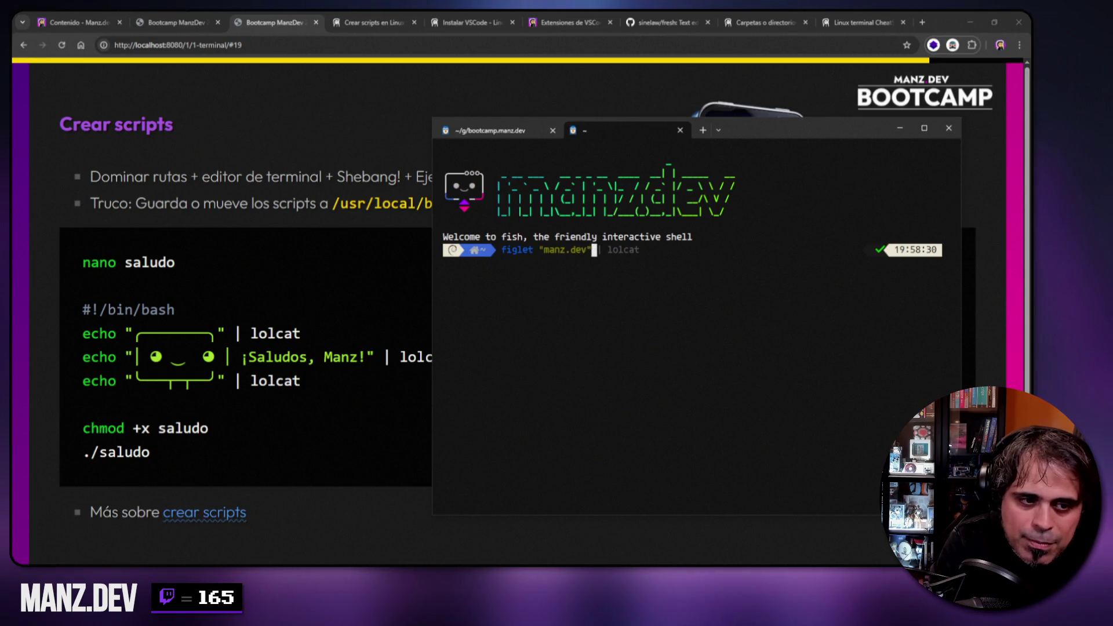
pyautogui.press('Return')
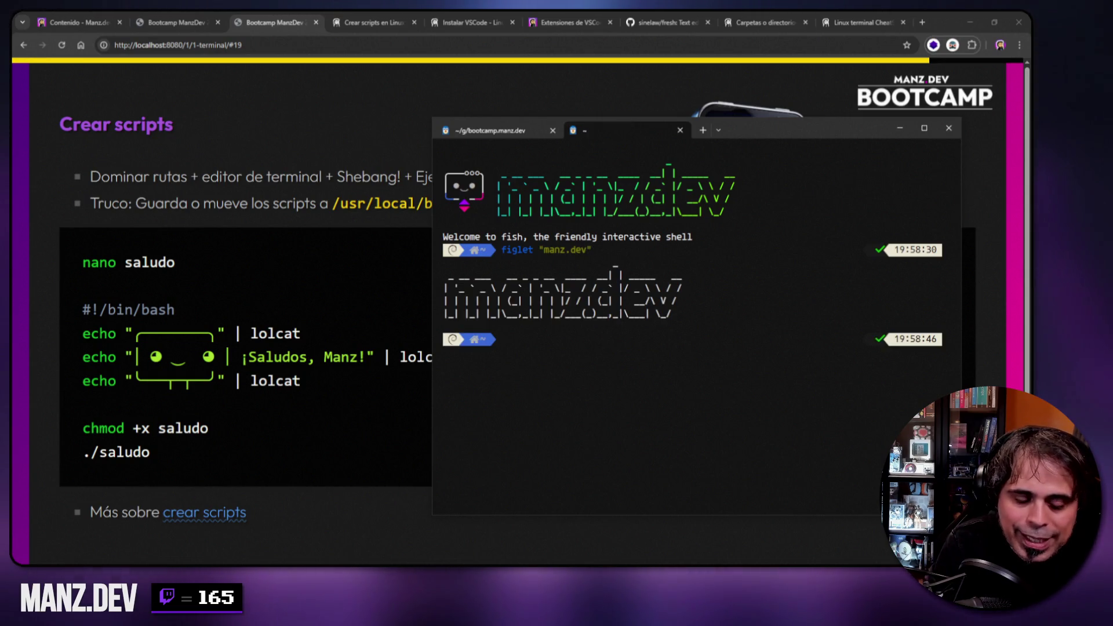
pyautogui.write('catimg ')
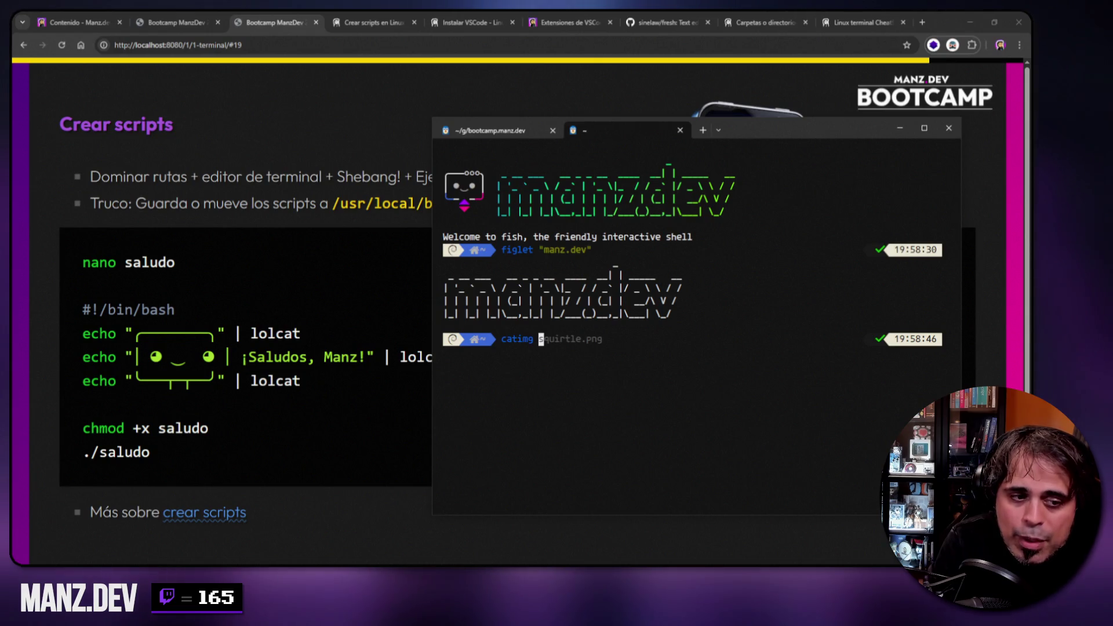
pyautogui.write('squi')
pyautogui.press('Tab')
pyautogui.press('Return')
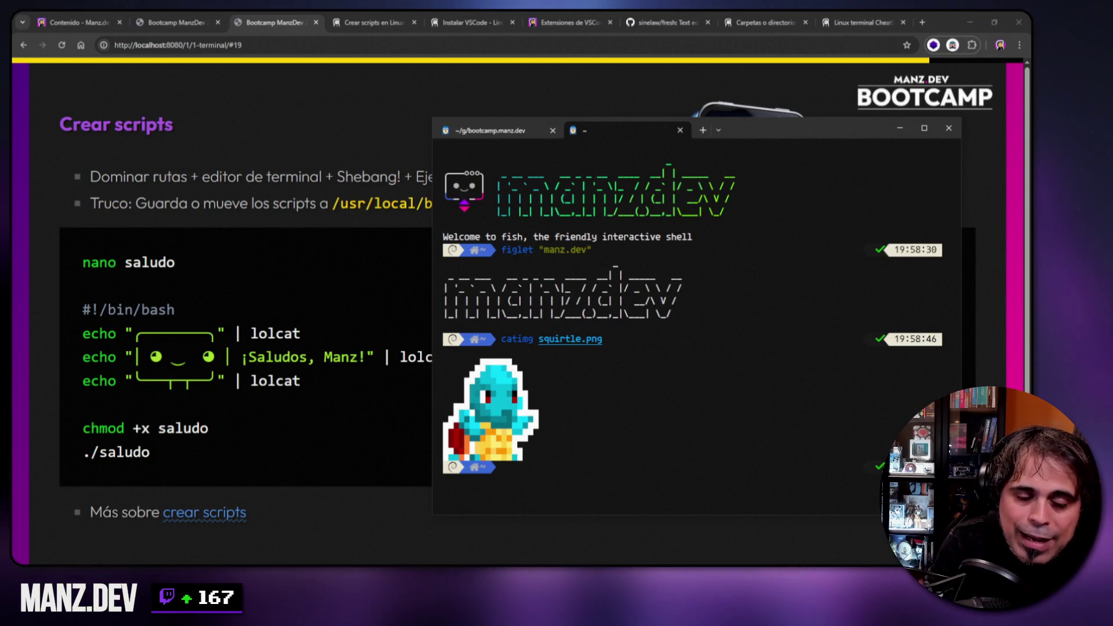
# - Clear the terminal screen and hide the terminal to reveal the full slide
pyautogui.write('clear')
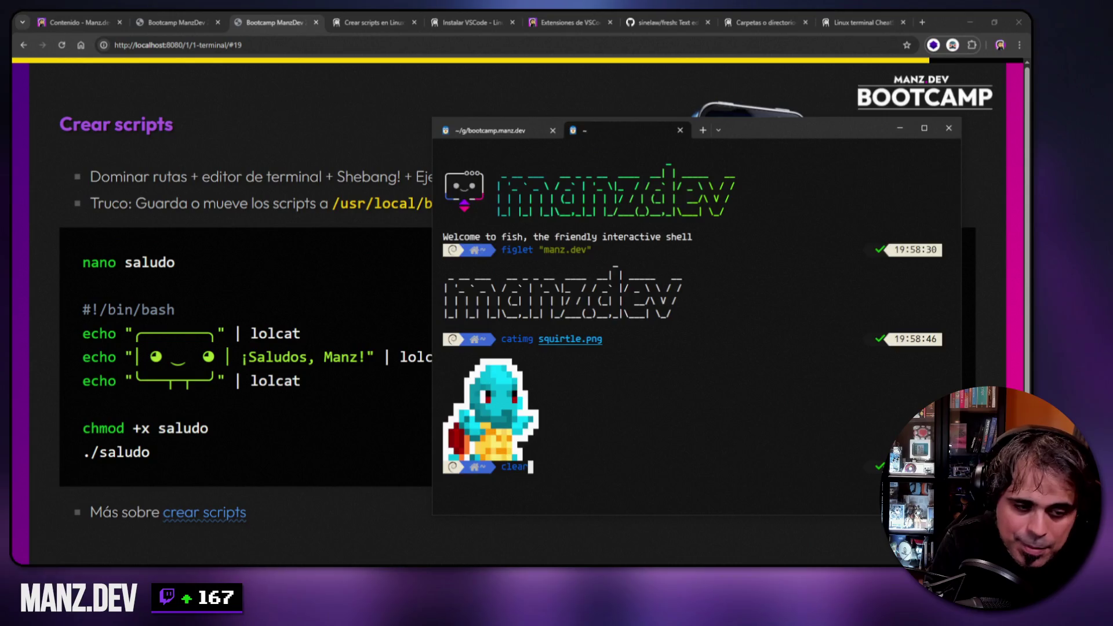
pyautogui.press('Return')
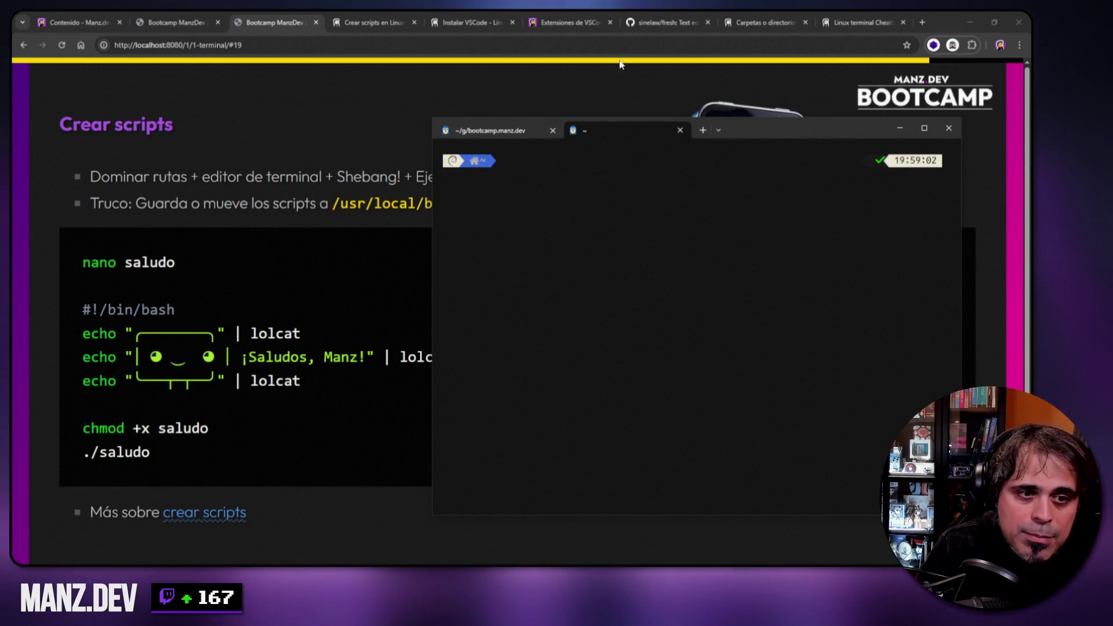
pyautogui.click(898, 128)
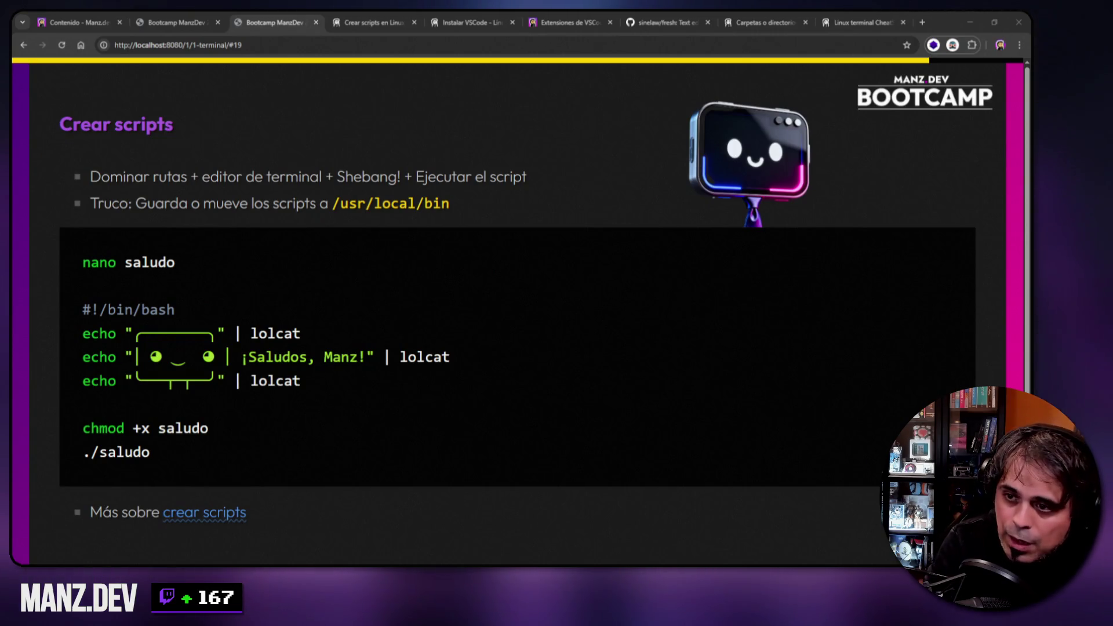
# - Fix the path and run nano ~/.config/fish/config.fish, returning to the terminal afterward
pyautogui.hotkey('alt', 'Tab')
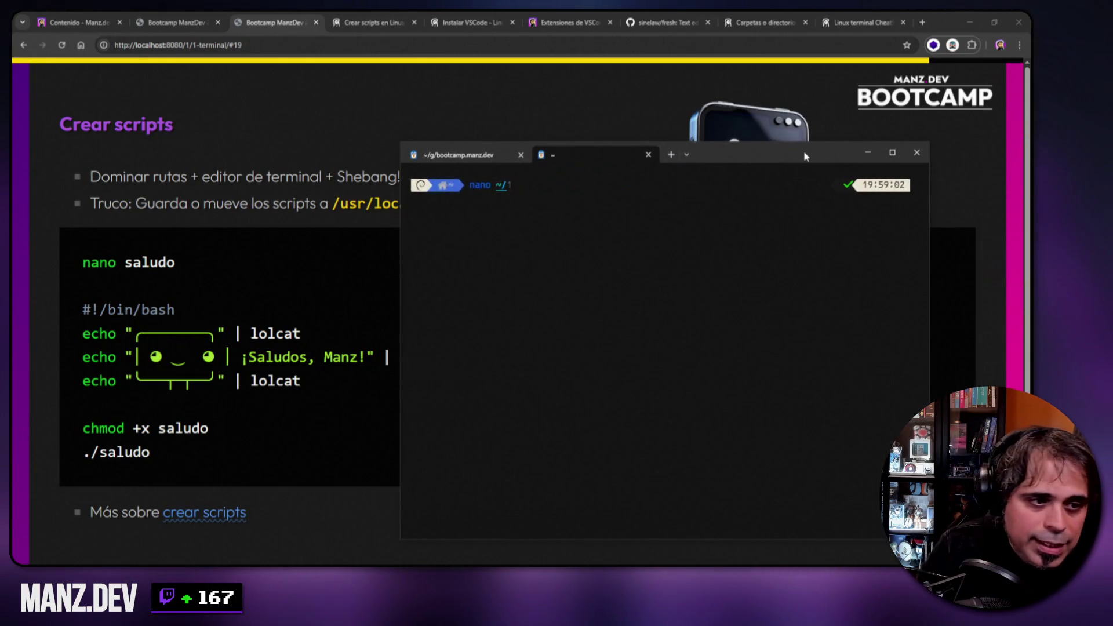
pyautogui.press('BackSpace')
pyautogui.press('BackSpace')
pyautogui.press('BackSpace')
pyautogui.write('~/1')
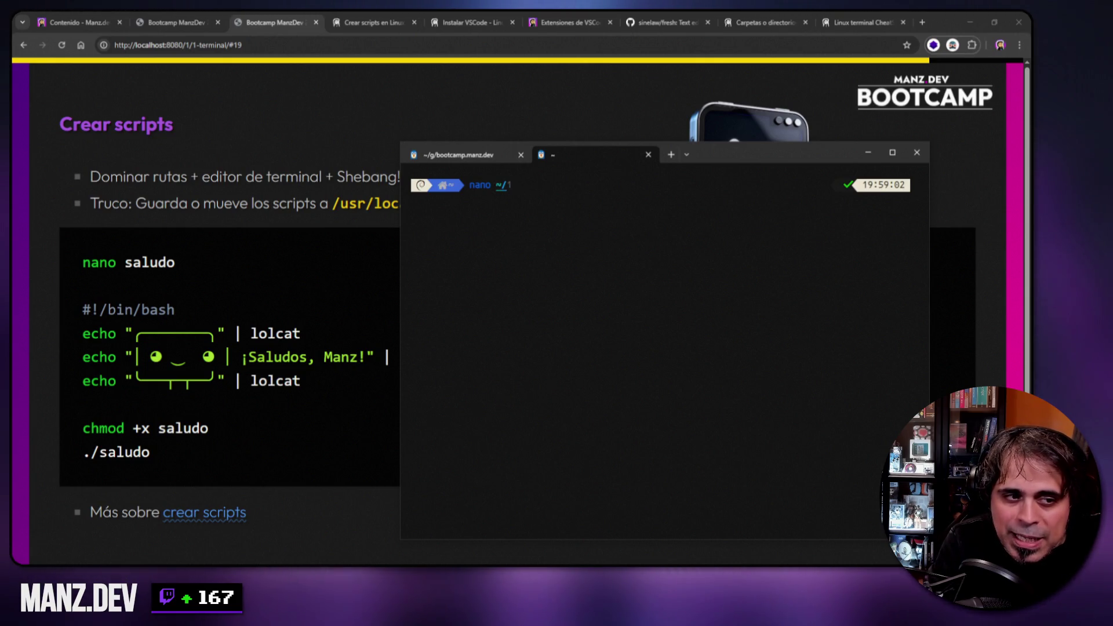
pyautogui.press('BackSpace')
pyautogui.press('BackSpace')
pyautogui.press('BackSpace')
pyautogui.write('/home/manz/')
pyautogui.press('BackSpace')
pyautogui.press('BackSpace')
pyautogui.press('BackSpace')
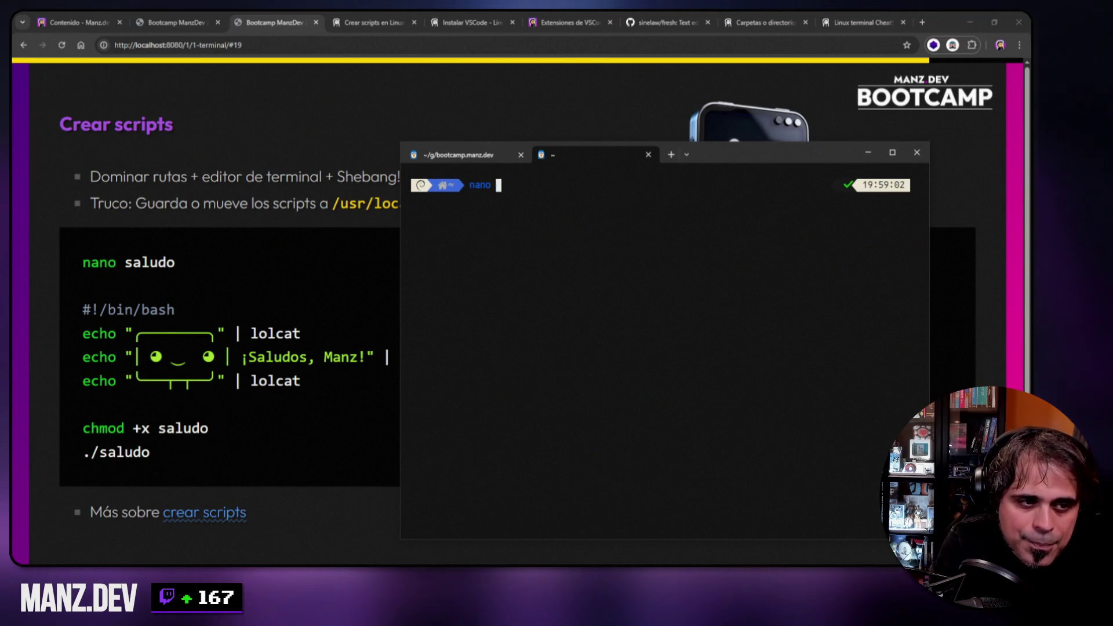
pyautogui.write('~/1')
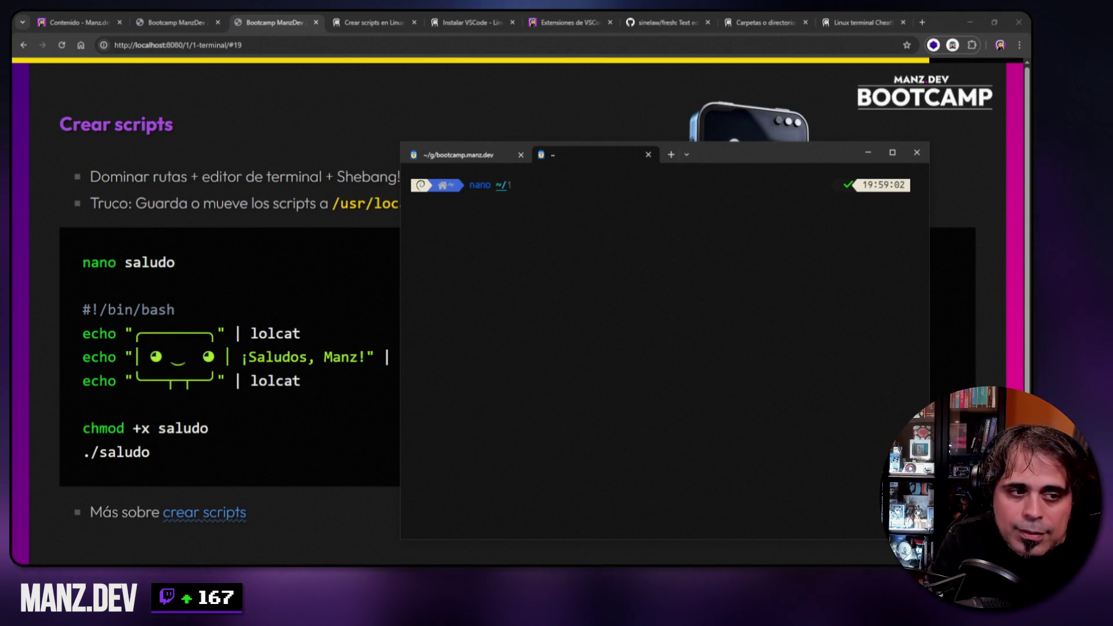
pyautogui.press('BackSpace')
pyautogui.write('.con')
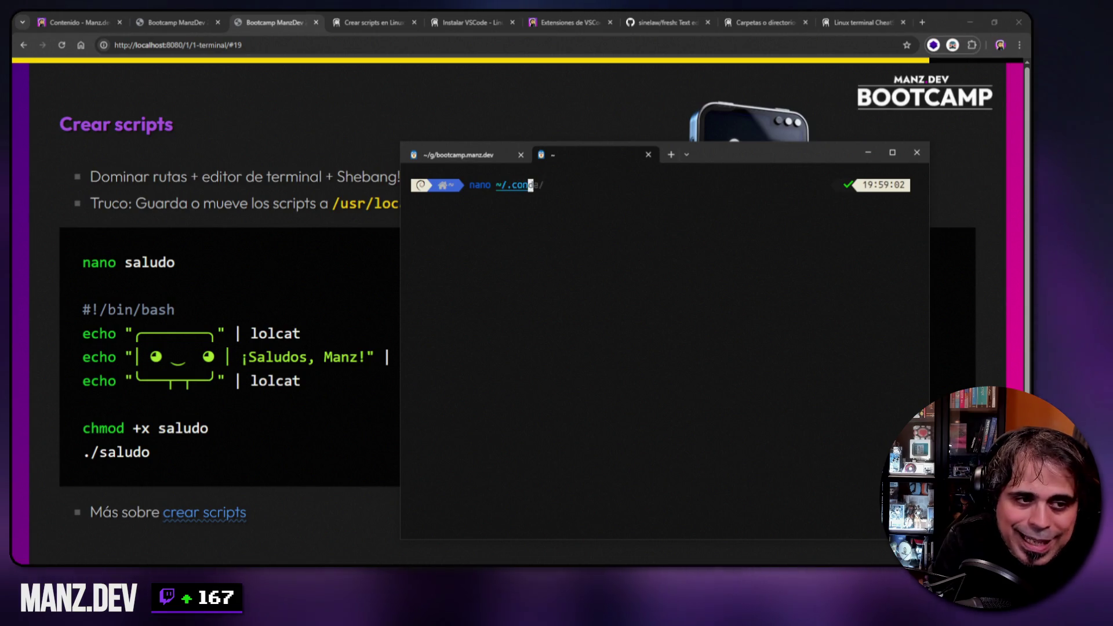
pyautogui.write('fig/')
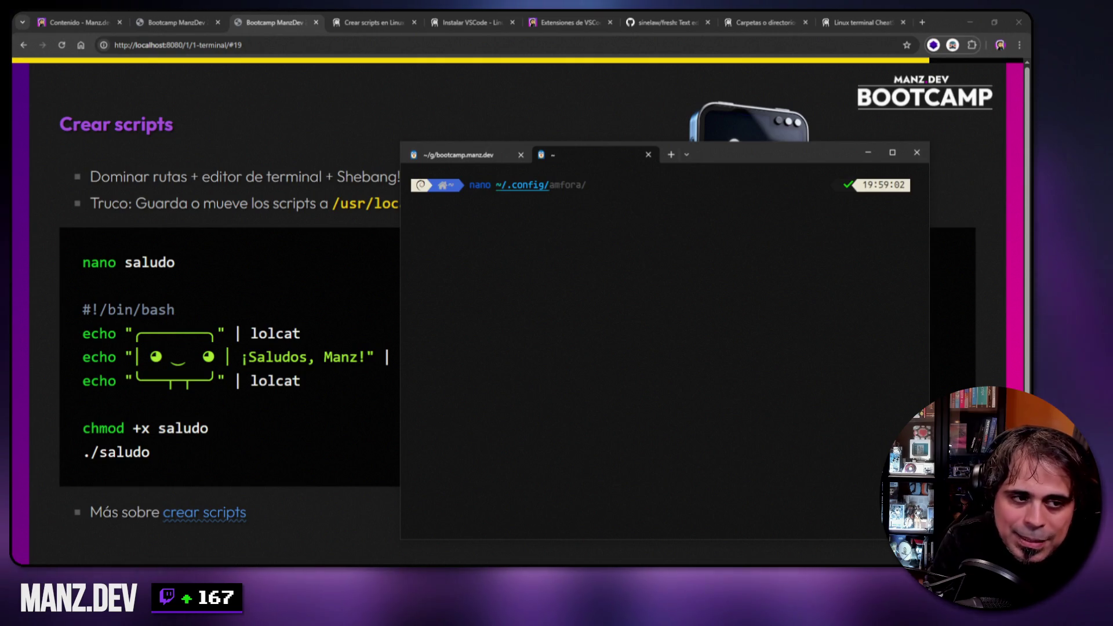
pyautogui.write('fish/')
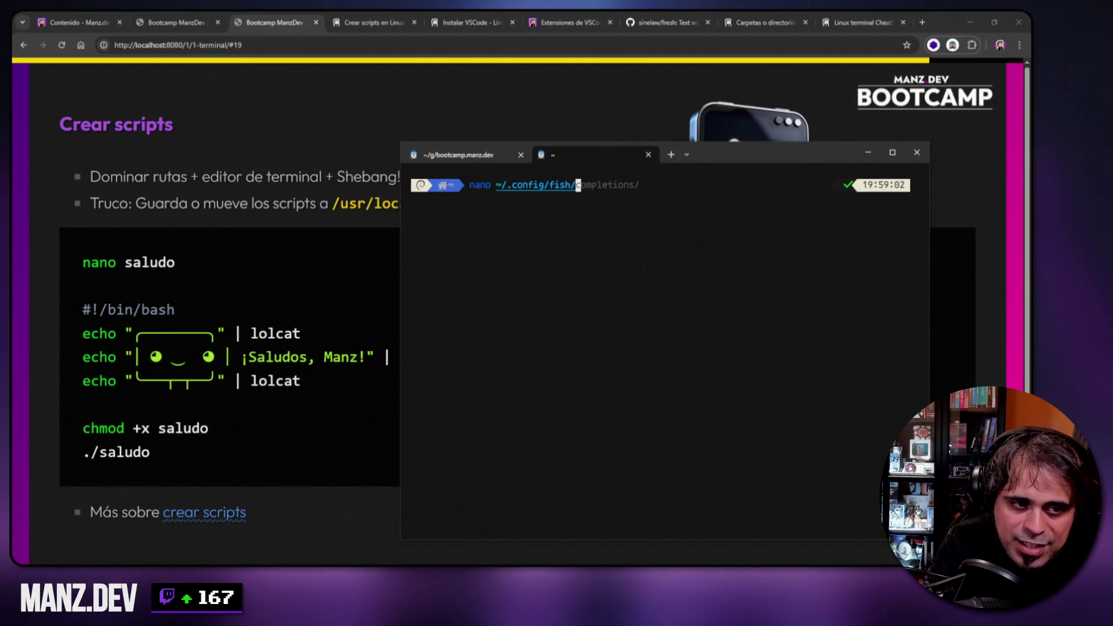
pyautogui.write('config.fish')
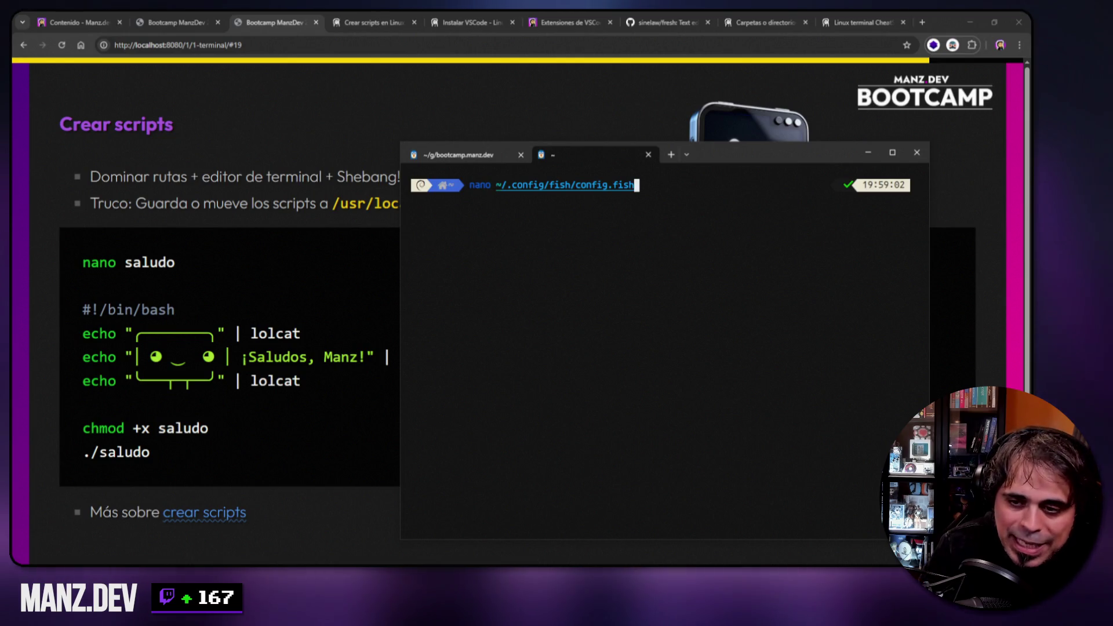
pyautogui.hotkey('alt', 'Tab')
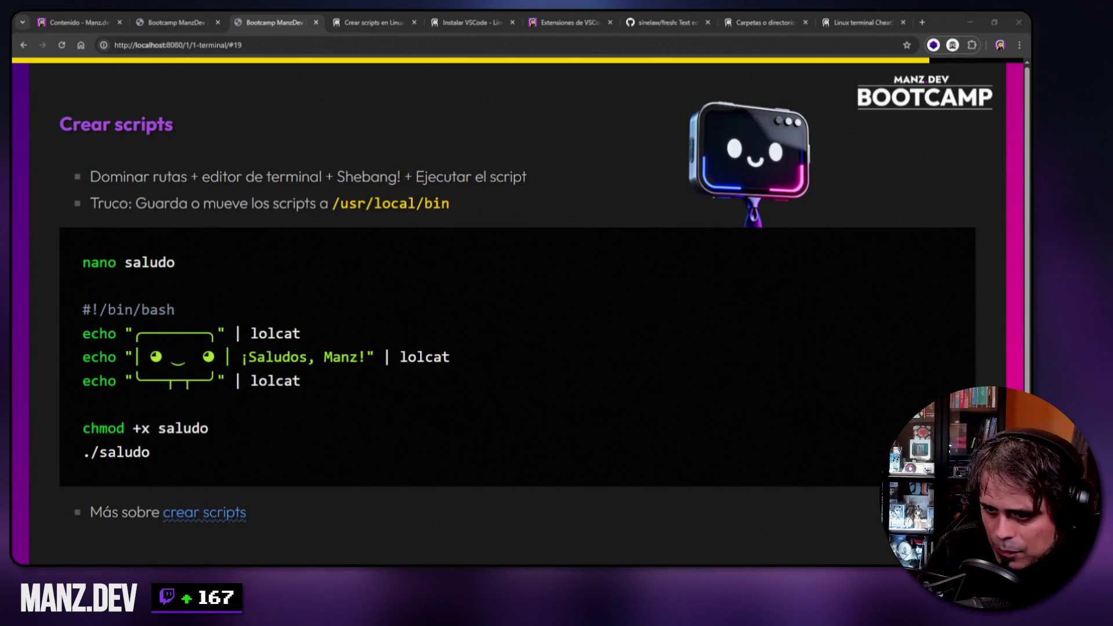
pyautogui.hotkey('alt', 'Tab')
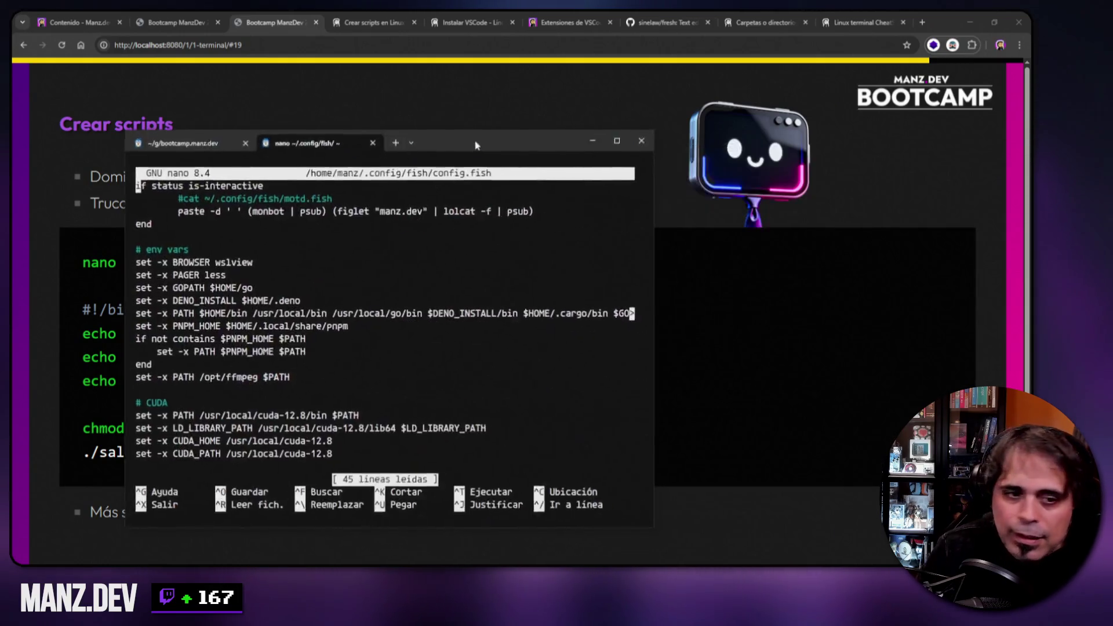
pyautogui.moveTo(474, 140); pyautogui.dragTo(742, 135)
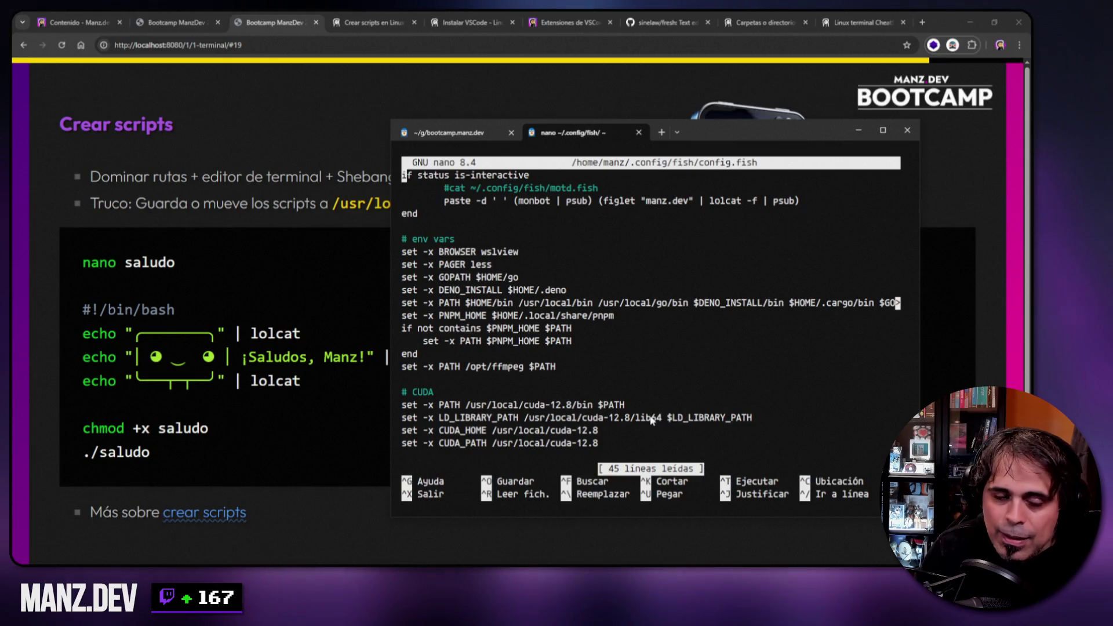
# - Select and copy the 'paste -d' monbot/figlet/lolcat greeting line, then bring Chrome forward
pyautogui.moveTo(444, 200); pyautogui.dragTo(799, 202)
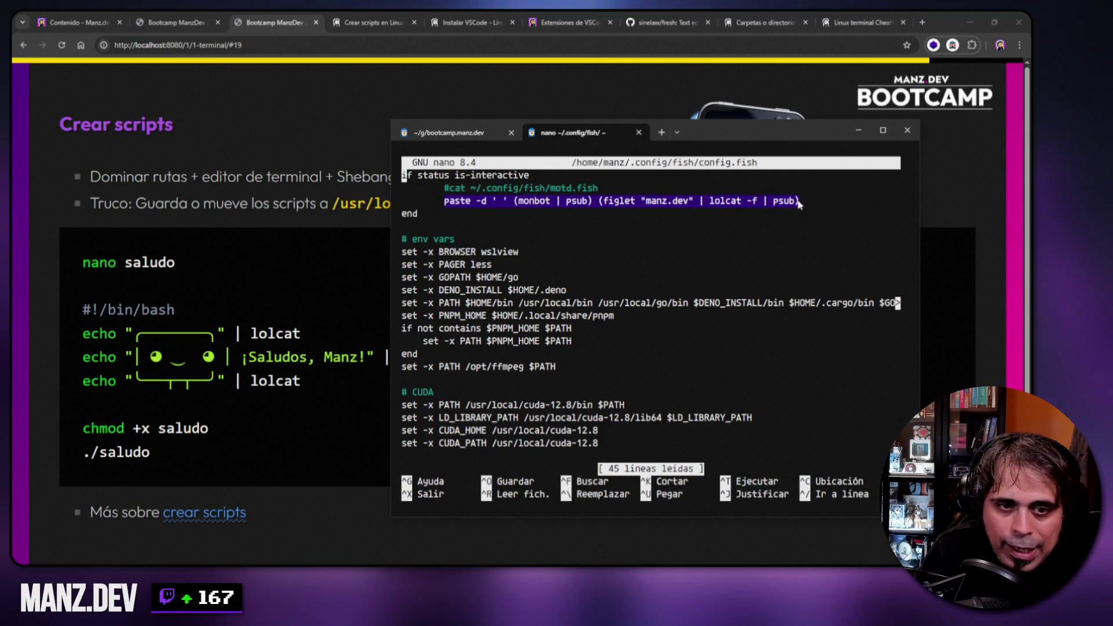
pyautogui.hotkey('ctrl', 'c')
pyautogui.hotkey('alt', 'Tab')
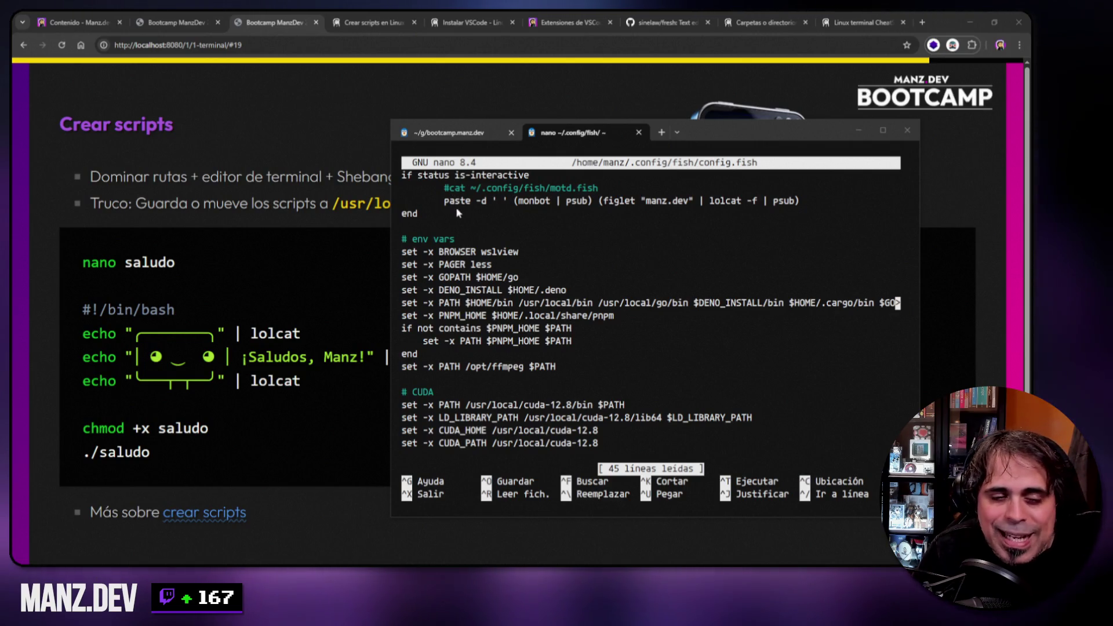
pyautogui.doubleClick(540, 202)
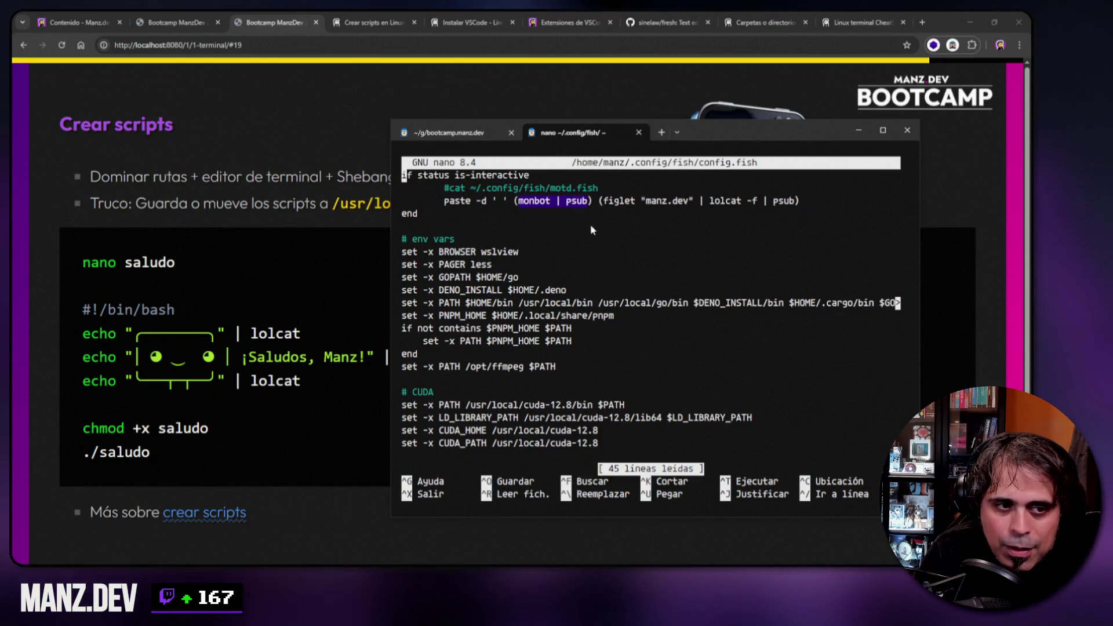
pyautogui.moveTo(604, 201); pyautogui.dragTo(800, 203)
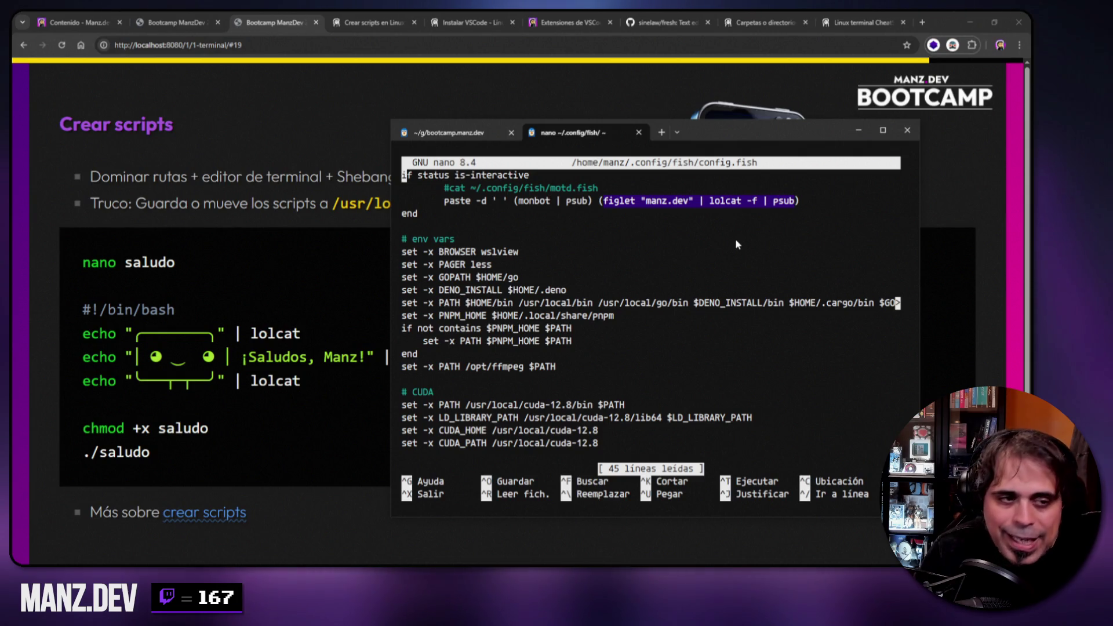
pyautogui.moveTo(445, 189); pyautogui.dragTo(600, 190)
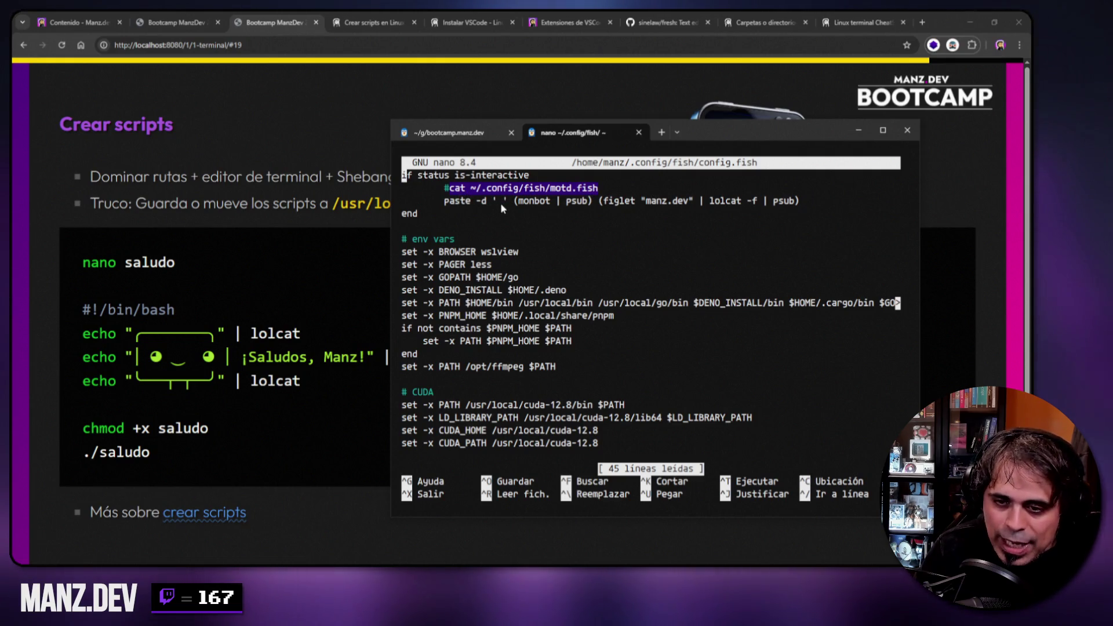
pyautogui.moveTo(446, 201); pyautogui.dragTo(797, 203)
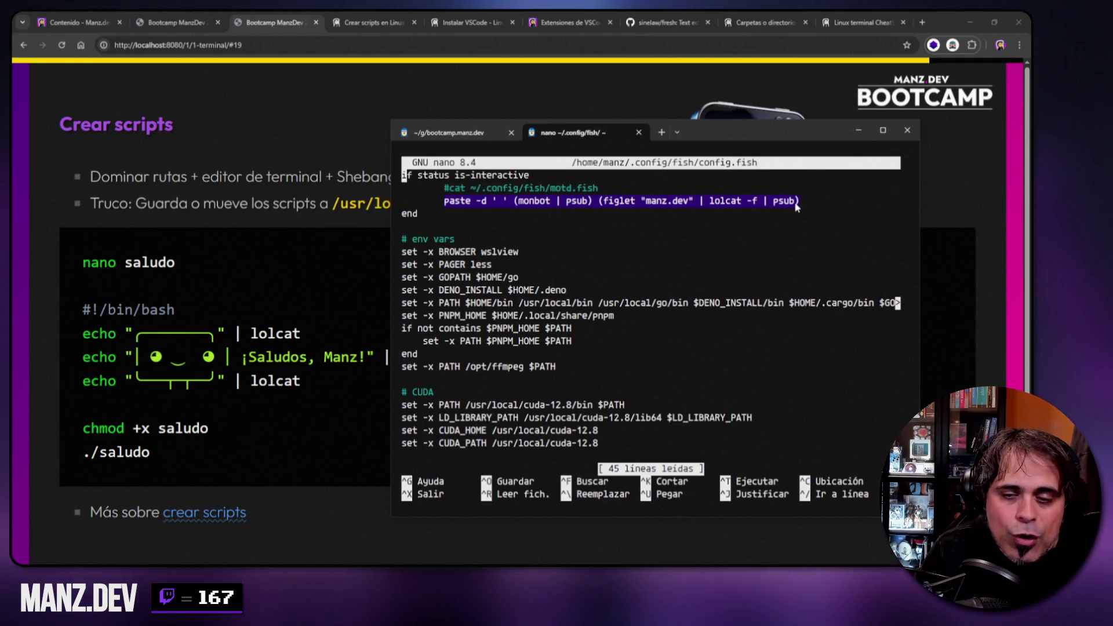
pyautogui.hotkey('ctrl', 'c')
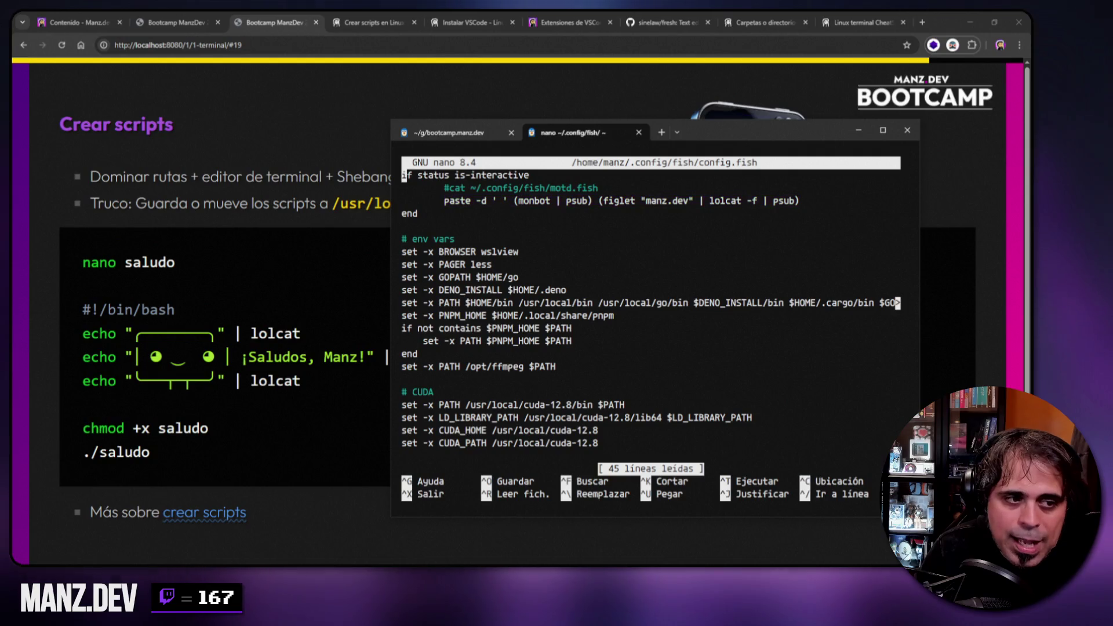
pyautogui.click(923, 22)
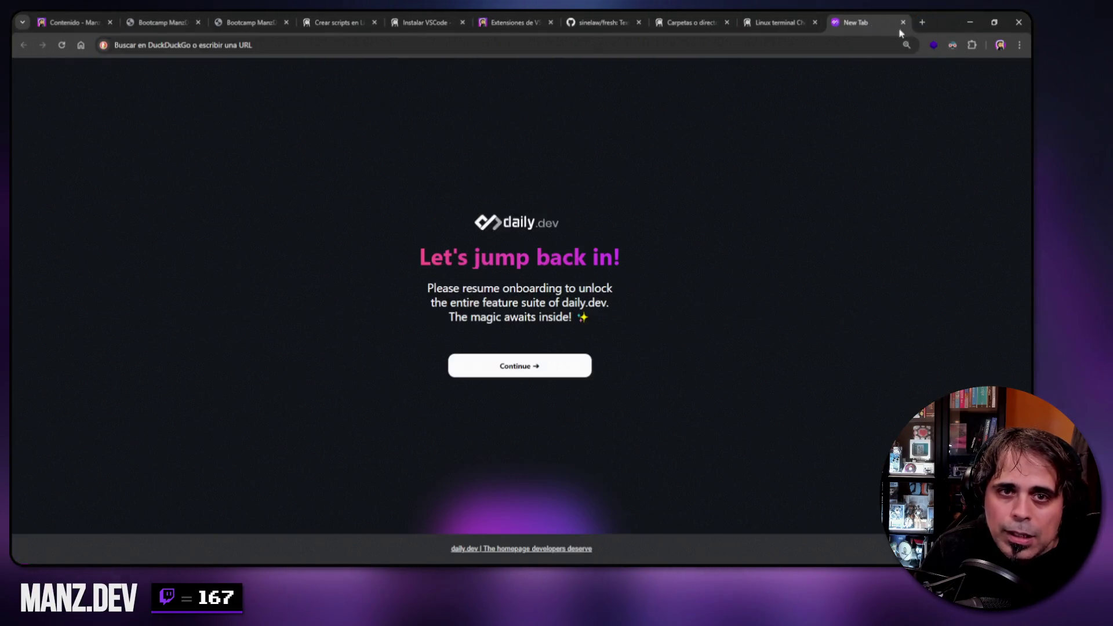
# - Paste the copied greeting command into a new Claude chat, leaving a blank line above it
pyautogui.hotkey('ctrl', 'w')
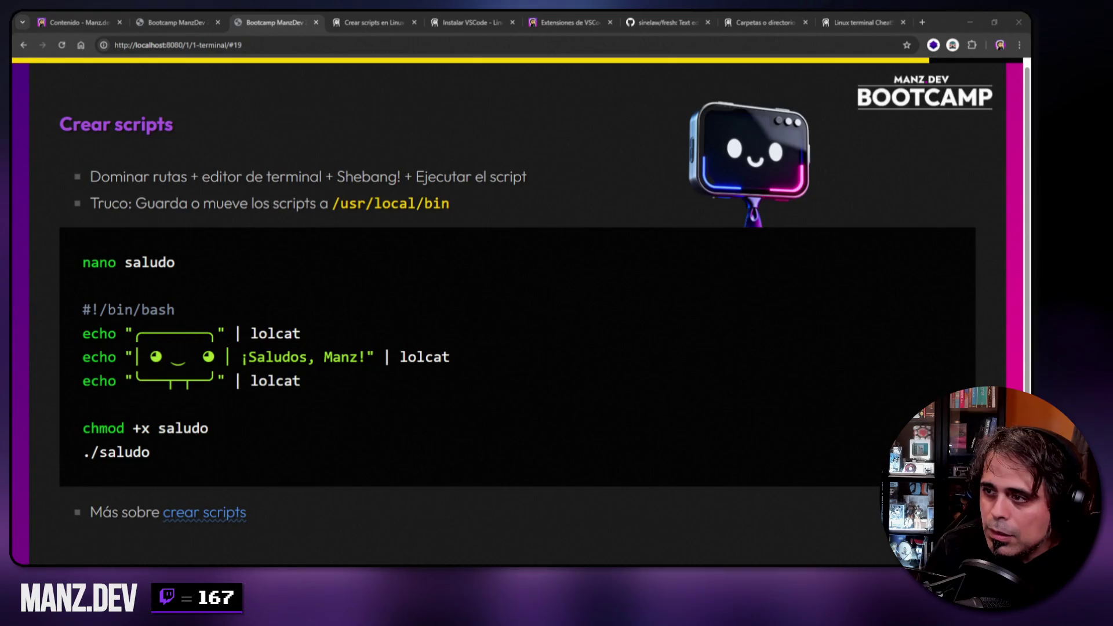
pyautogui.hotkey('ctrl', 'n')
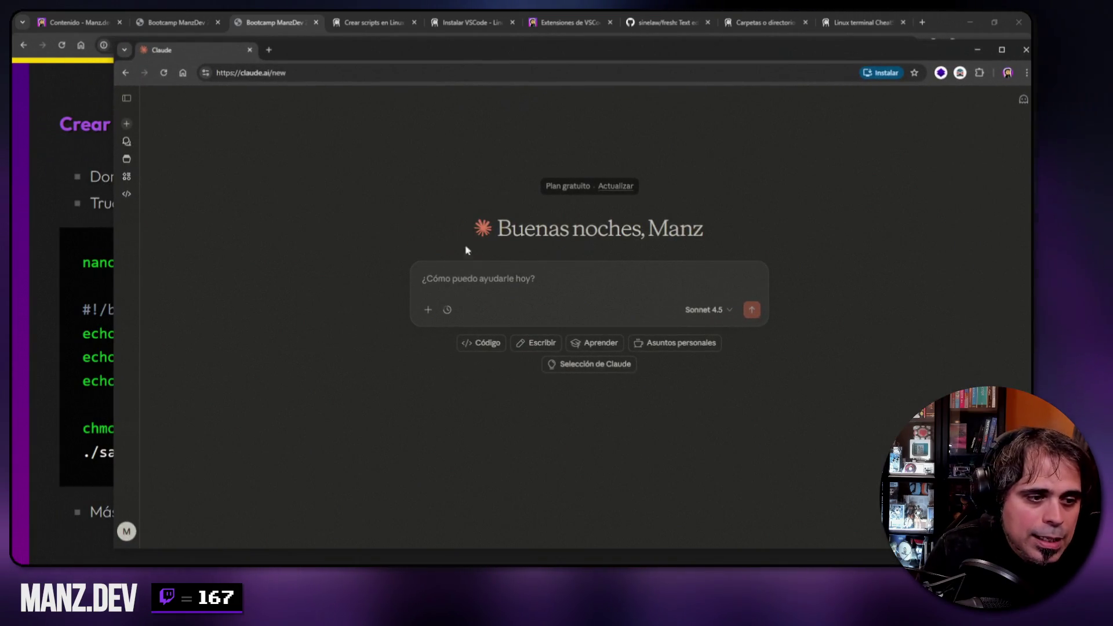
pyautogui.hotkey('ctrl', 'v')
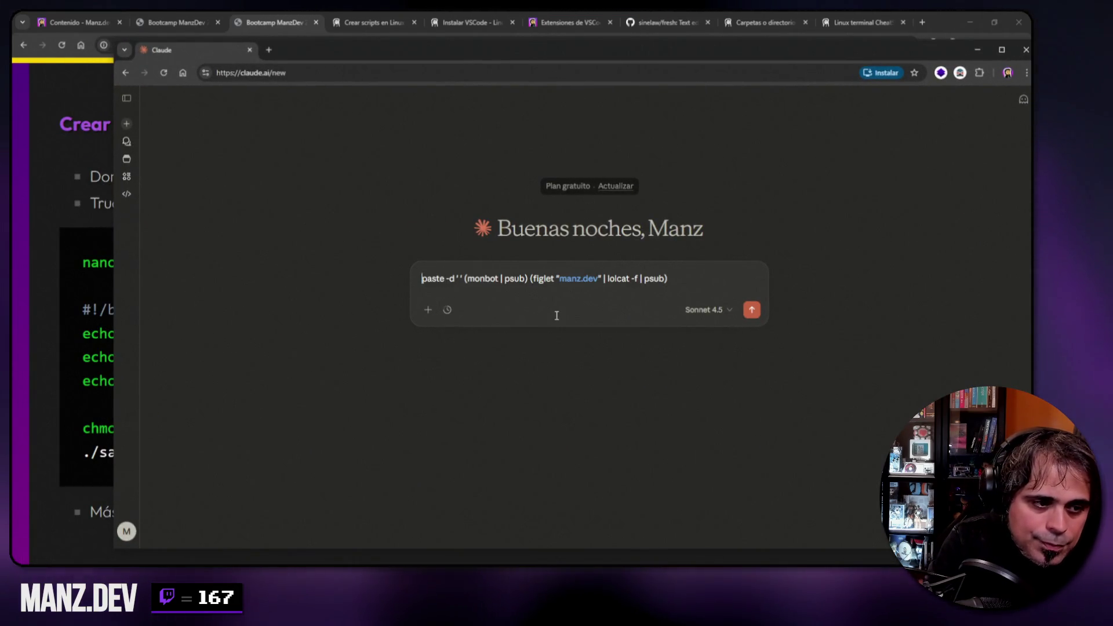
pyautogui.write('`')
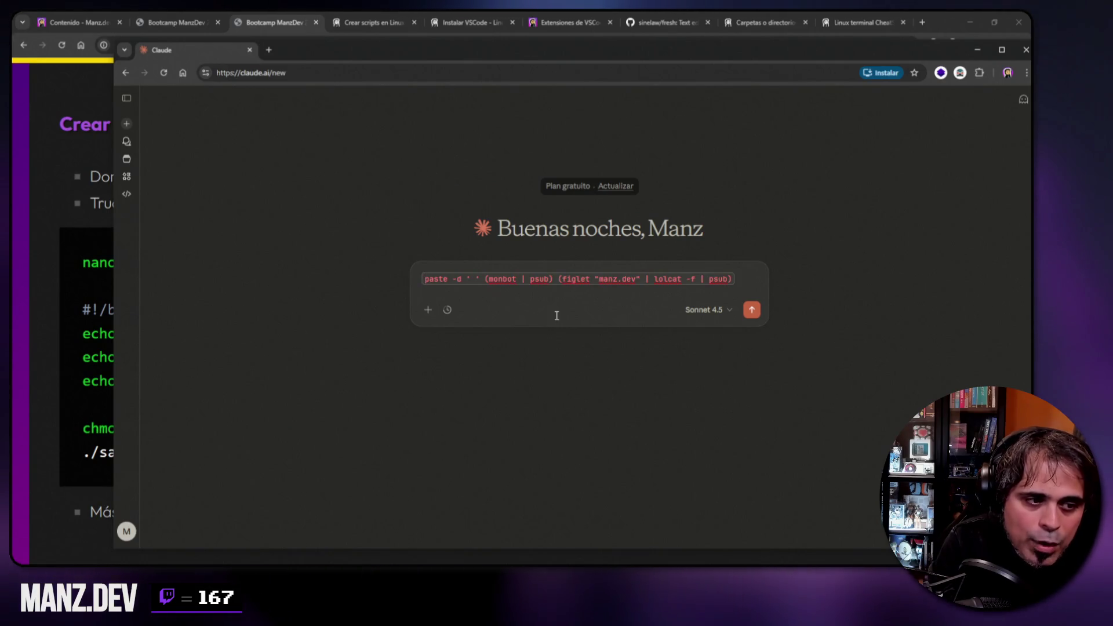
pyautogui.press('Home')
pyautogui.hotkey('shift', 'Return')
pyautogui.press('Up')
# - Ask 'Hola, ¿podrías explicarme paso a paso, que hace esta linea de terminal?' and send it
pyautogui.write('Hola,')
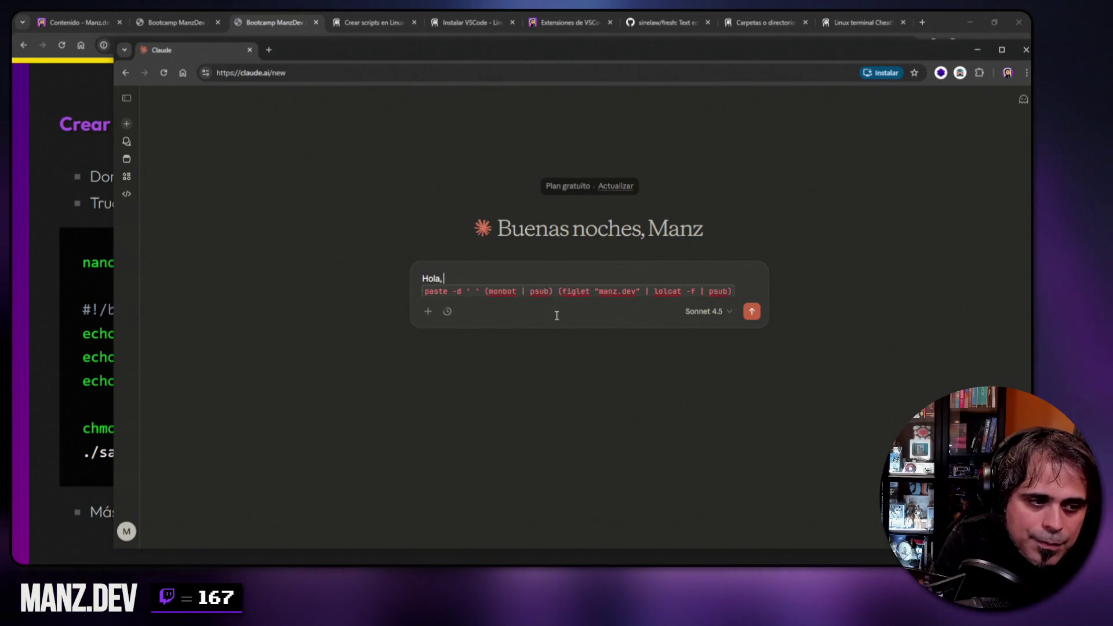
pyautogui.write(' ¿podrías')
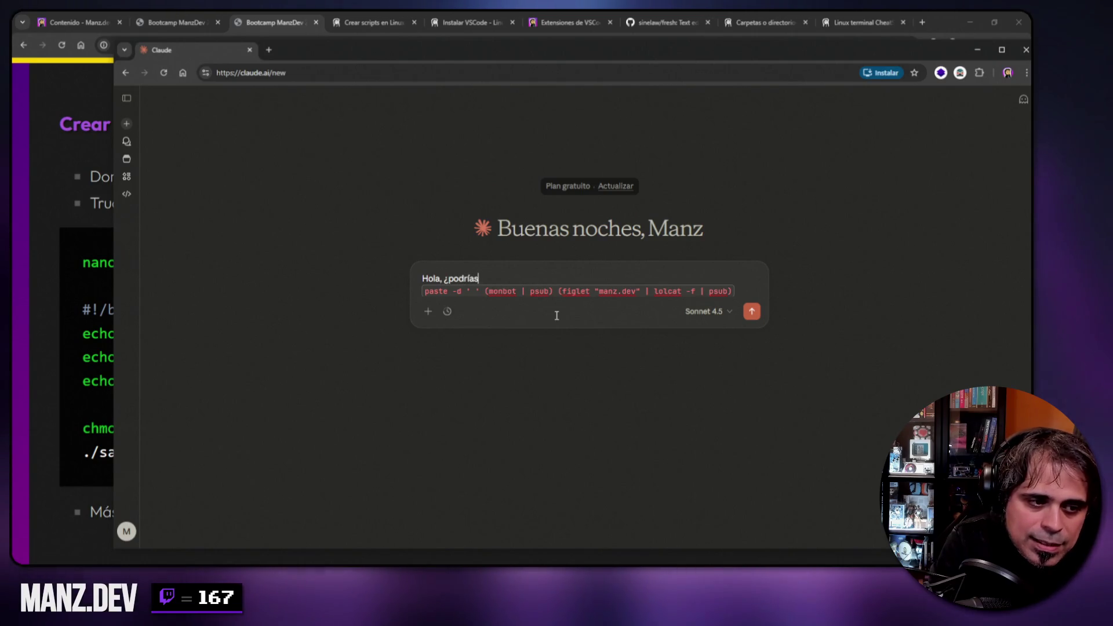
pyautogui.write(' explicarme paso a paso, que ca')
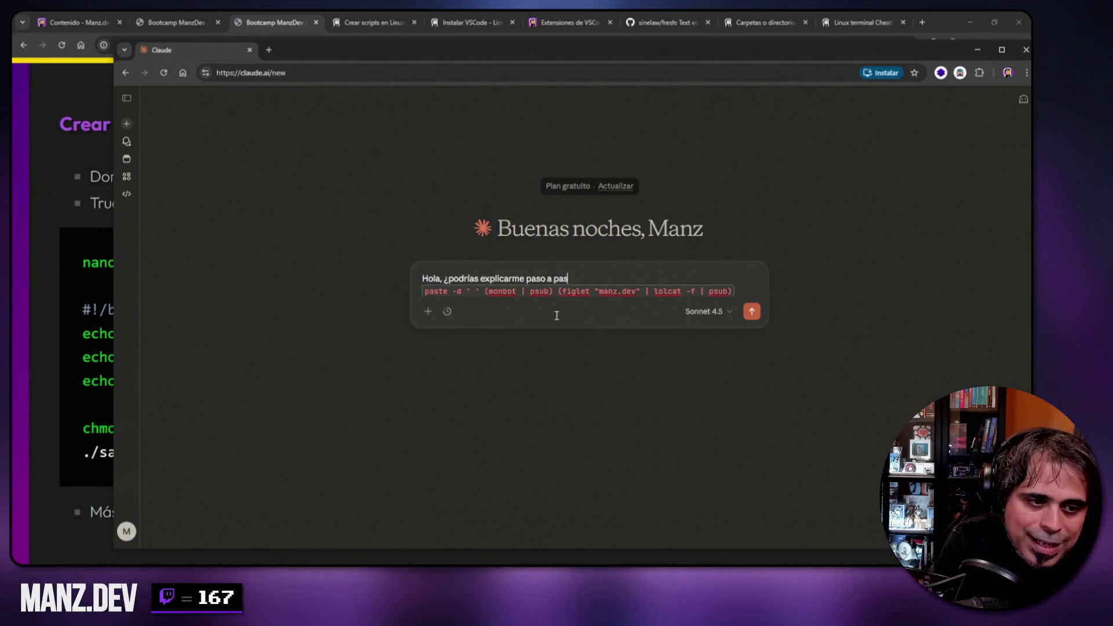
pyautogui.press('BackSpace')
pyautogui.press('BackSpace')
pyautogui.write('hace e')
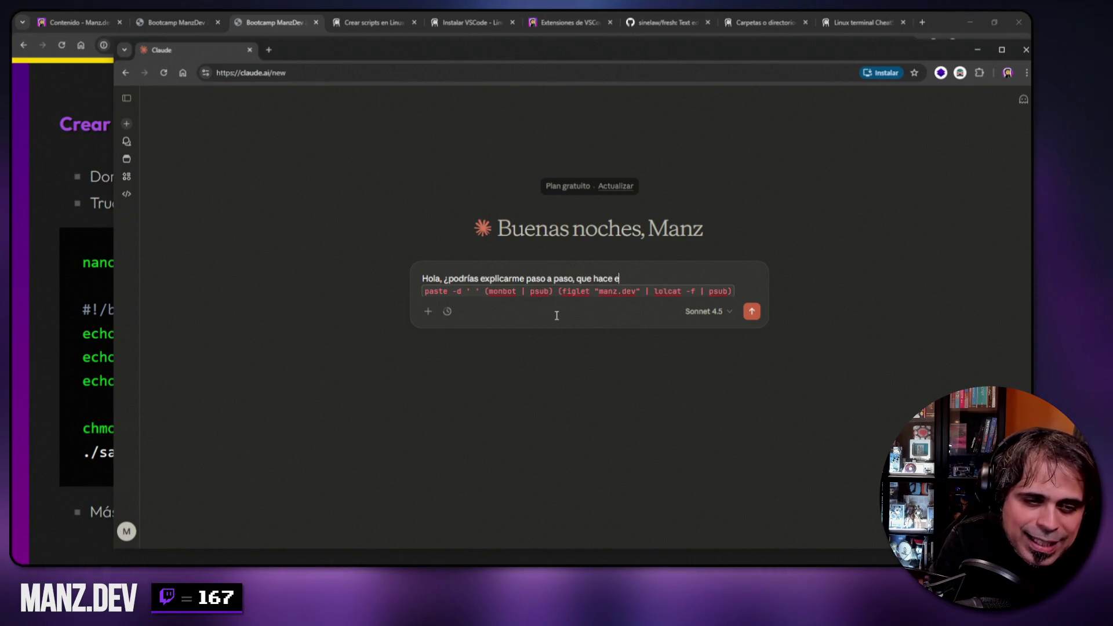
pyautogui.write('sta linea de terminal?')
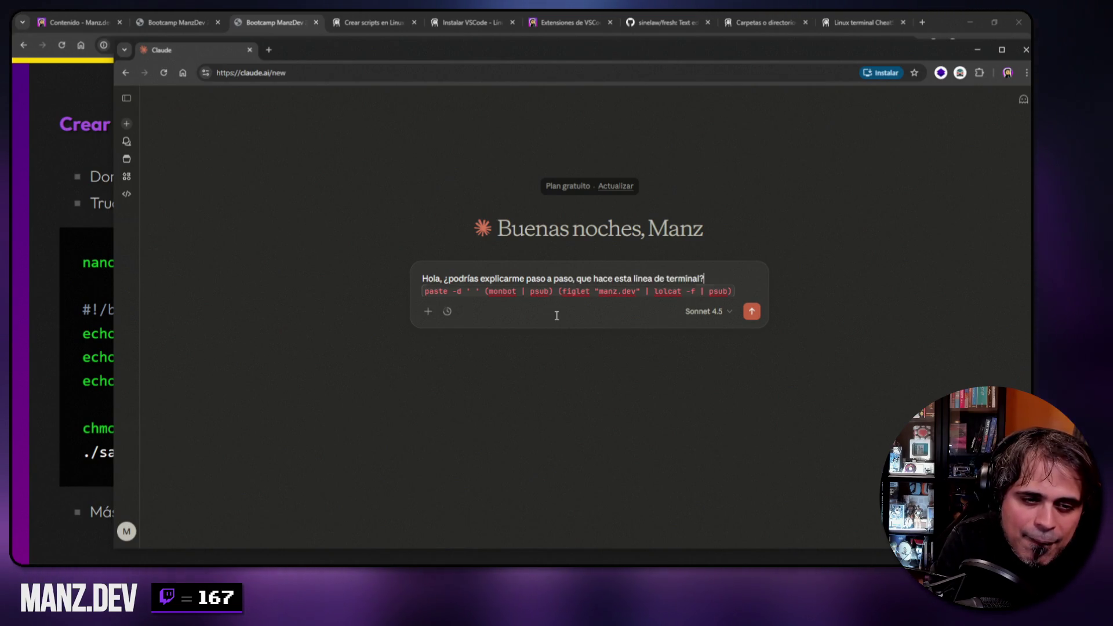
pyautogui.hotkey('shift', 'Return')
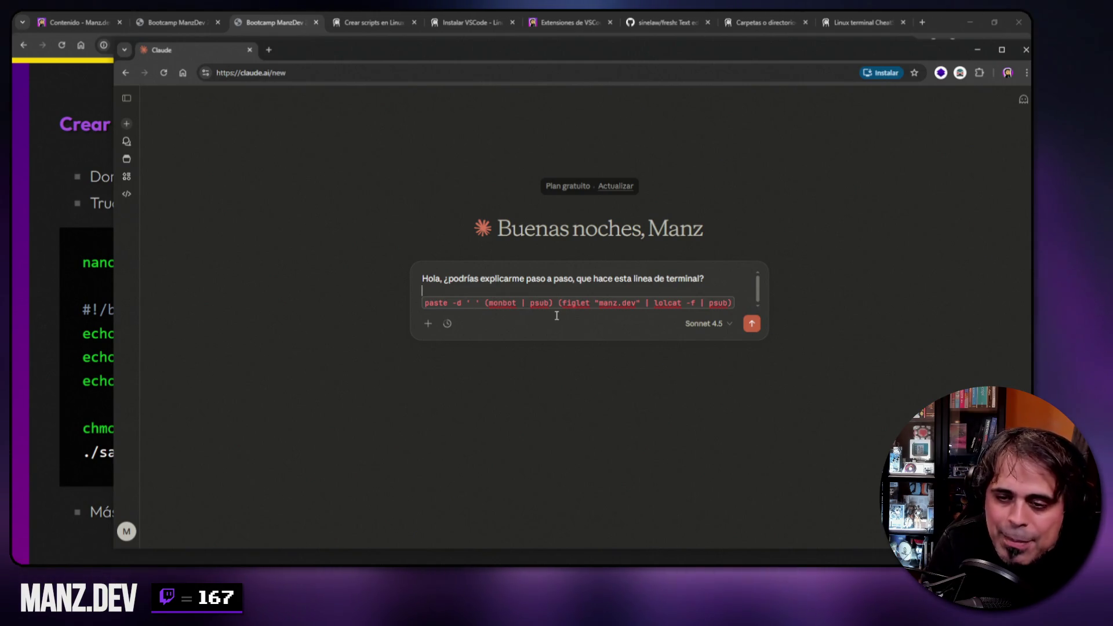
pyautogui.press('Return')
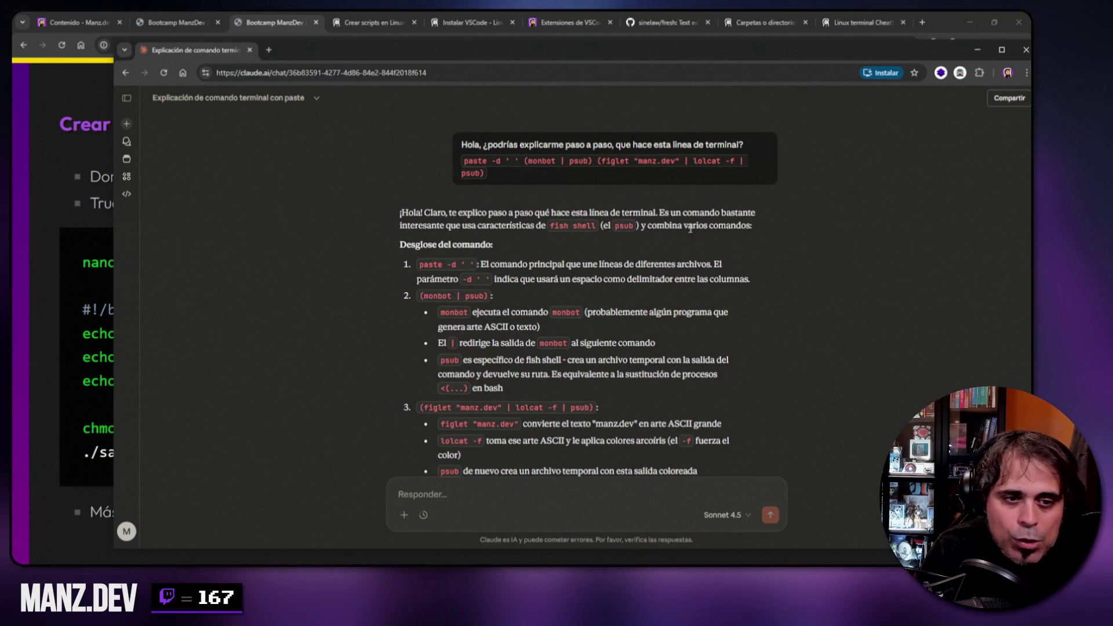
# - Scroll through Claude's step-by-step explanation, then close the Claude chat window
pyautogui.scroll(-1, 440, 348)
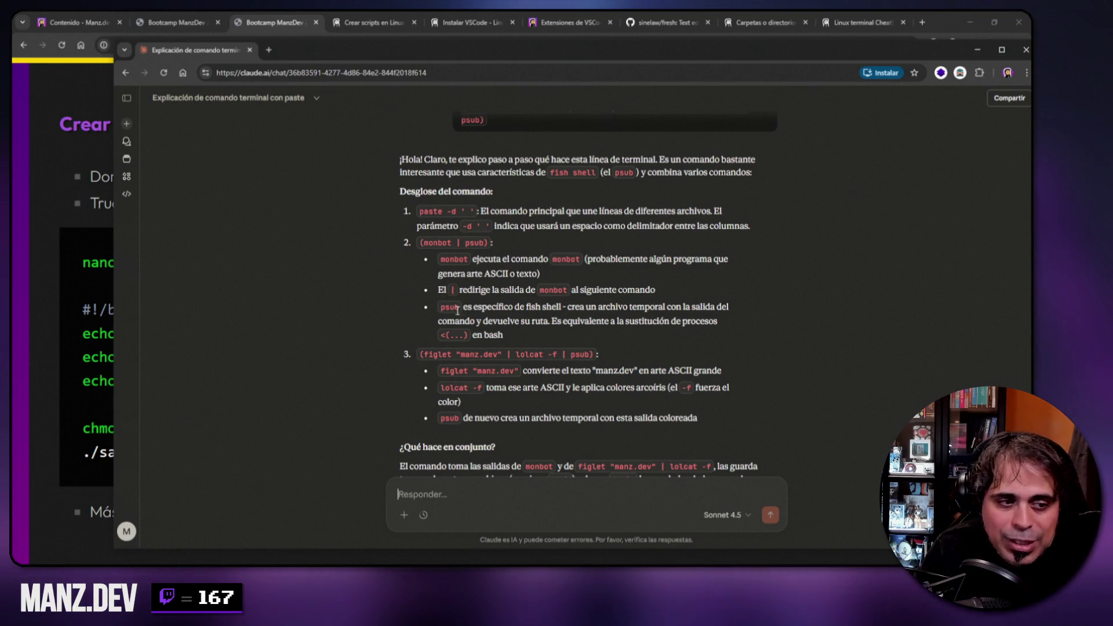
pyautogui.scroll(-3, 460, 315)
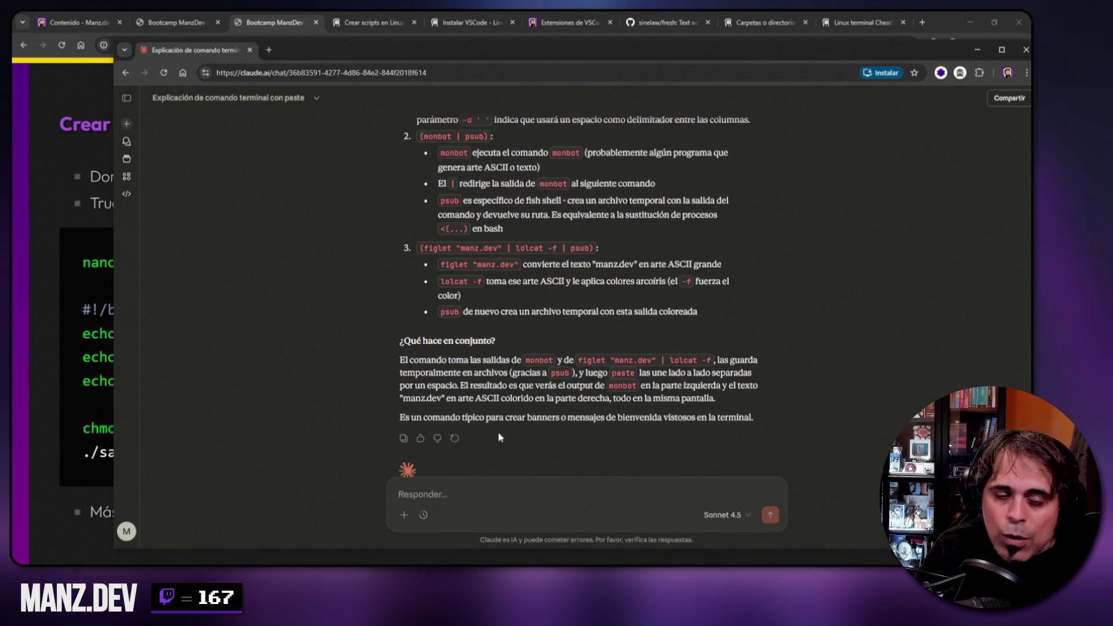
pyautogui.click(250, 50)
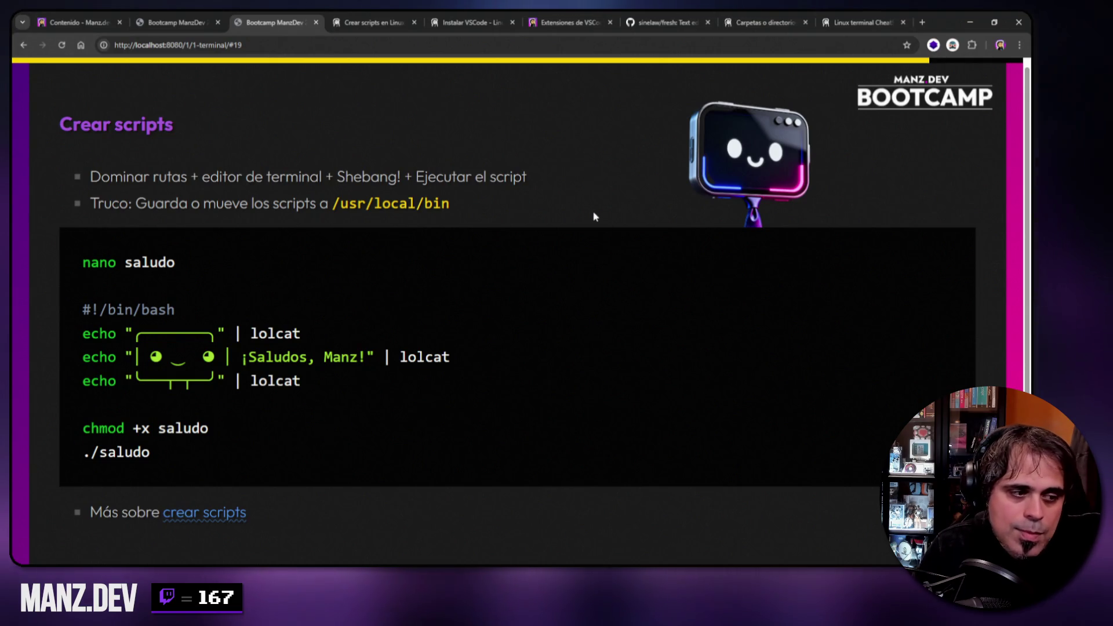
# - Advance to the Crear alias slide and submit the edited take function in the terminal
pyautogui.press('Right')
pyautogui.hotkey('alt', 'Tab')
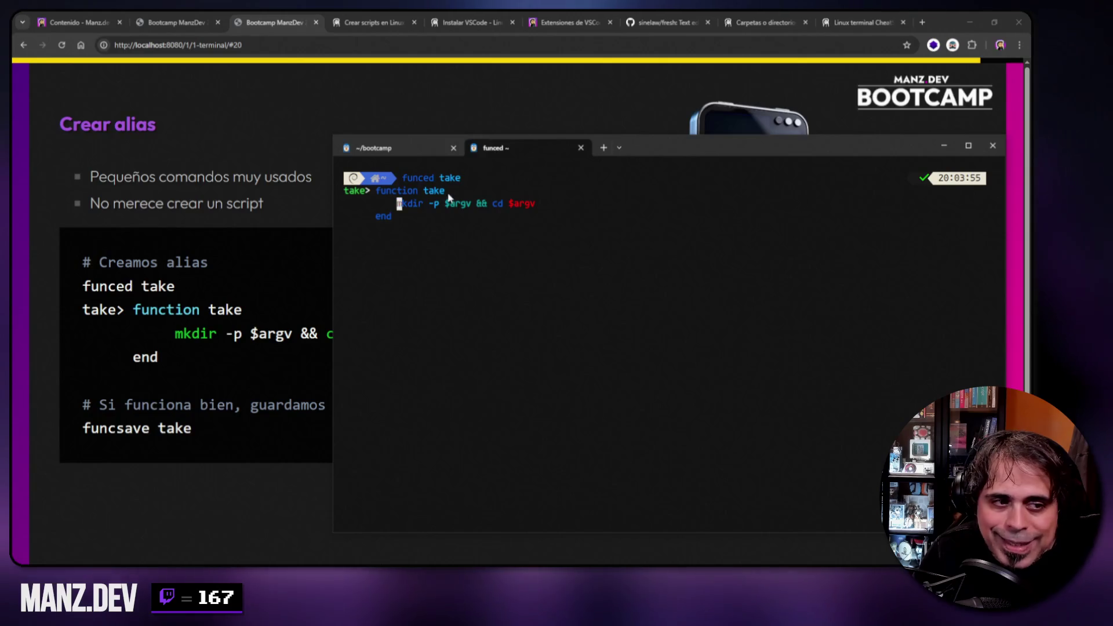
pyautogui.press('Up')
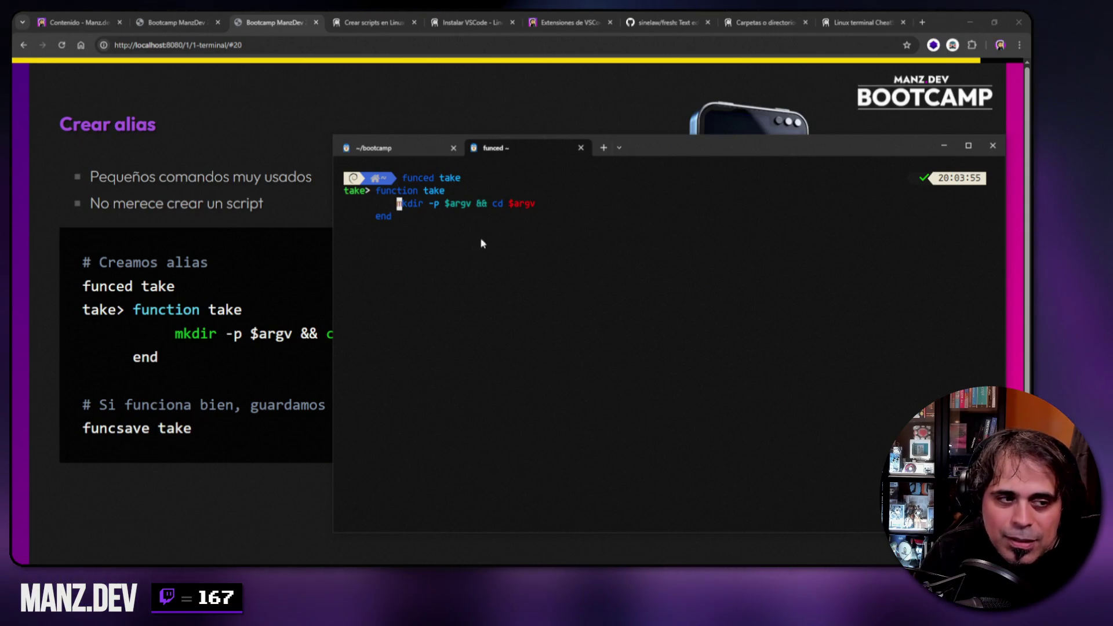
pyautogui.press('Return')
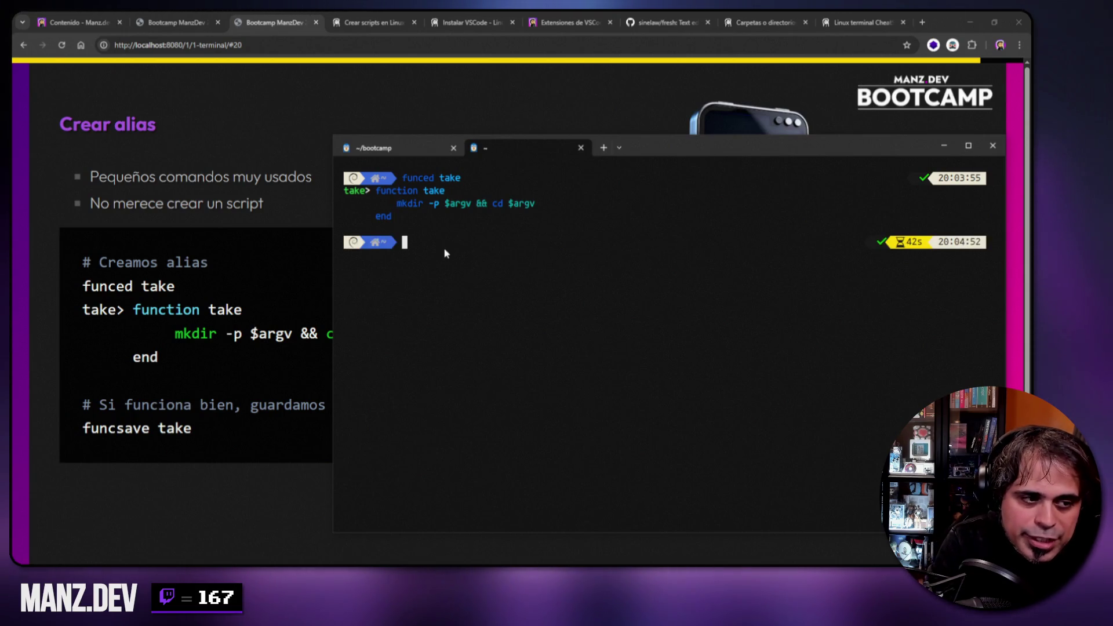
# - In bootcamp/, list files, run take hola/adios, confirm with pwd, then minimize the terminal
pyautogui.write('cd bootcamp/')
pyautogui.press('Return')
pyautogui.write('ls')
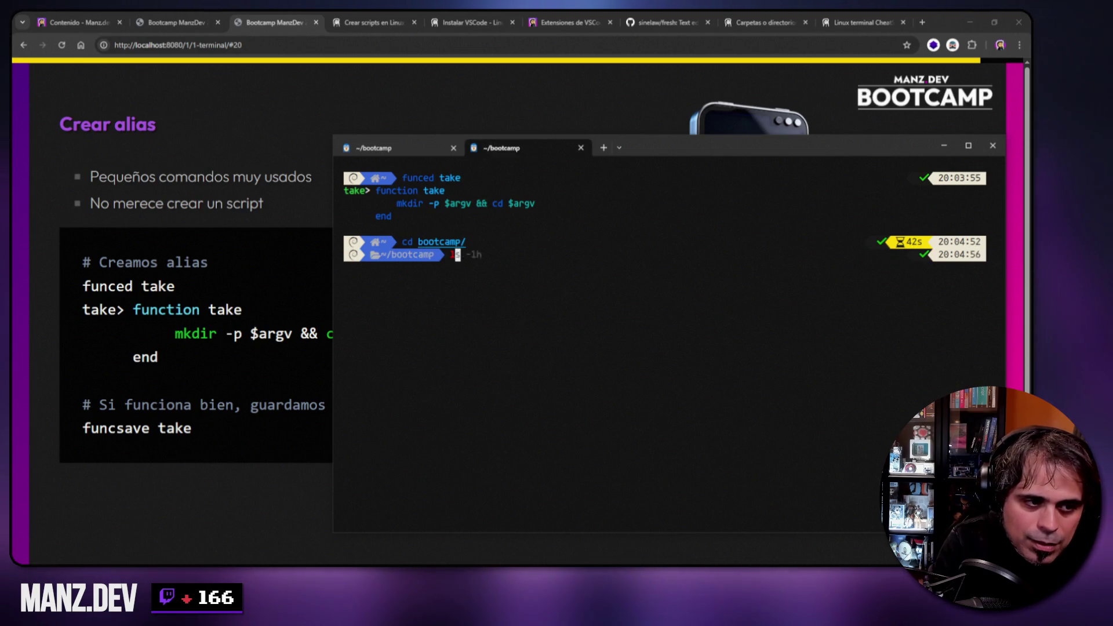
pyautogui.press('Return')
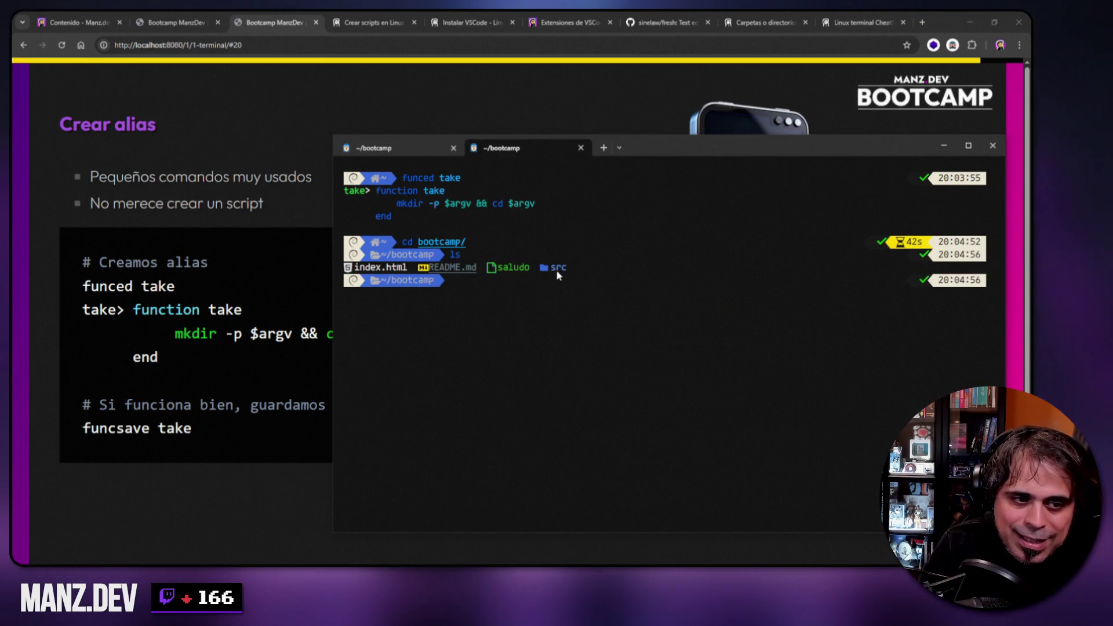
pyautogui.write('t')
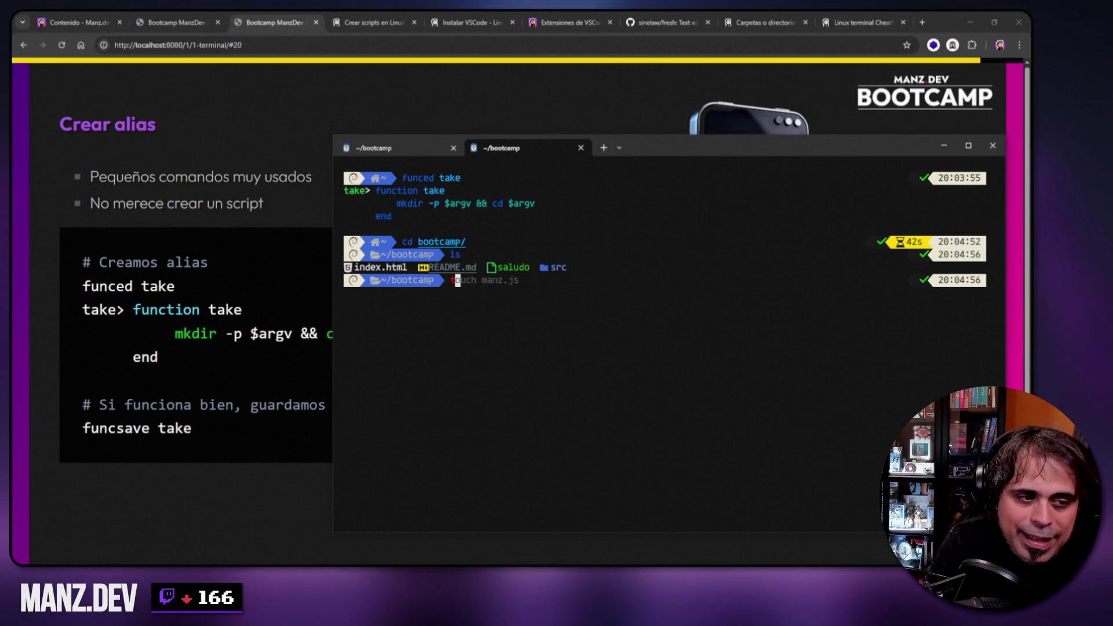
pyautogui.write('ake hola/adios')
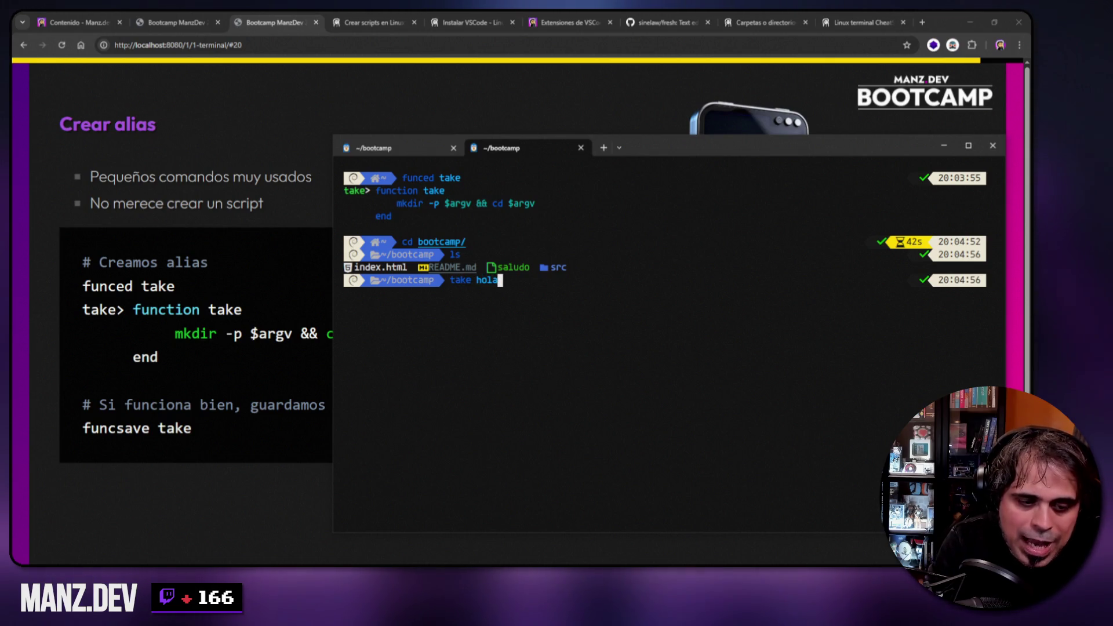
pyautogui.press('Return')
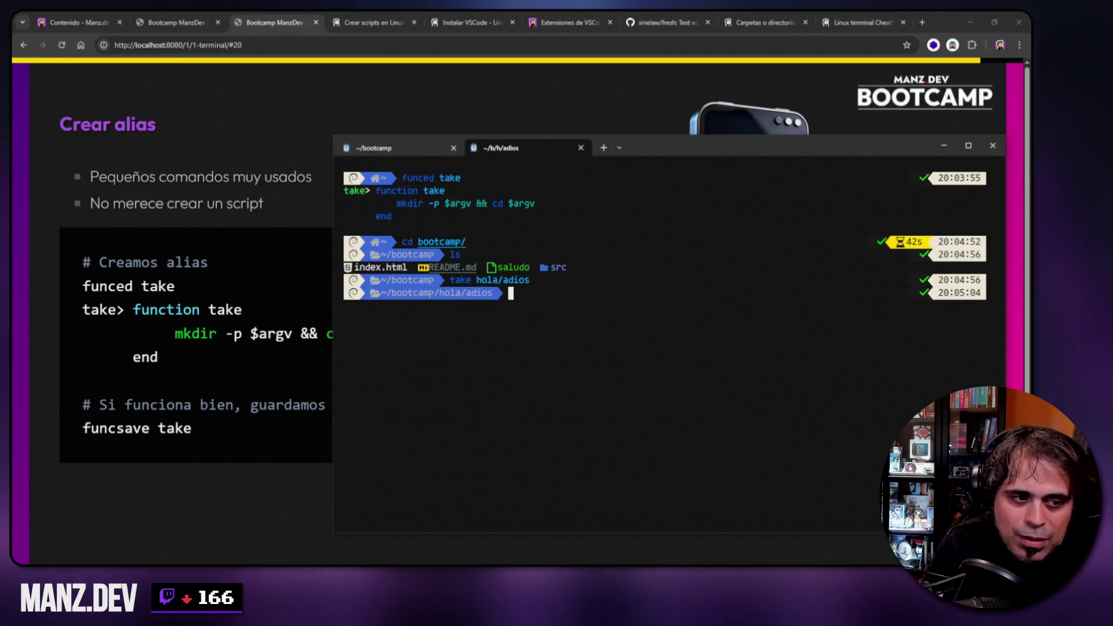
pyautogui.write('pwd')
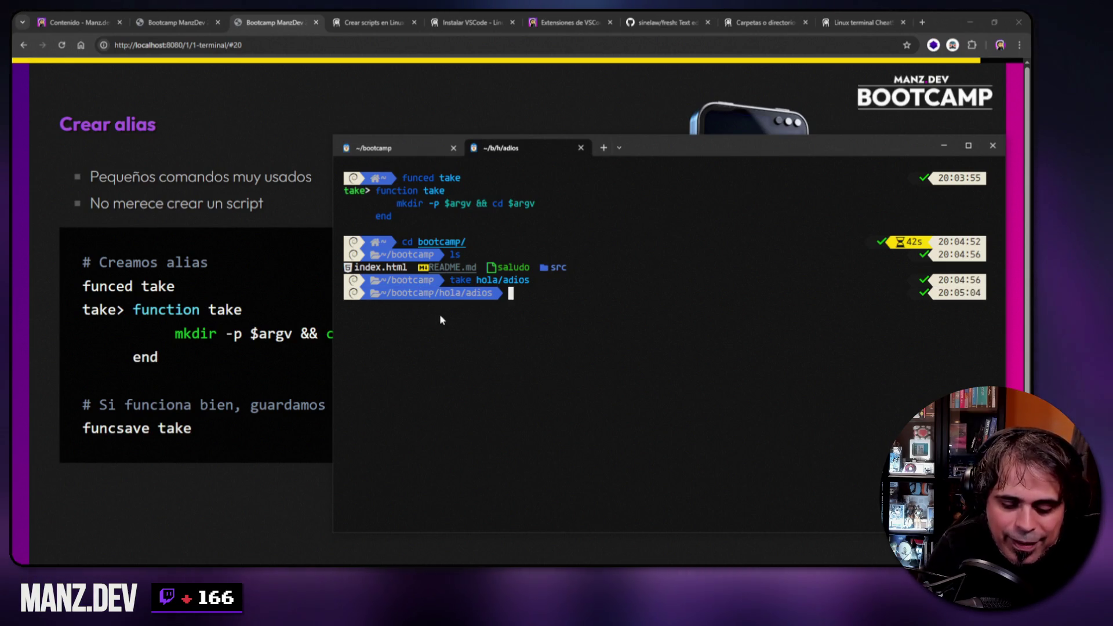
pyautogui.press('Return')
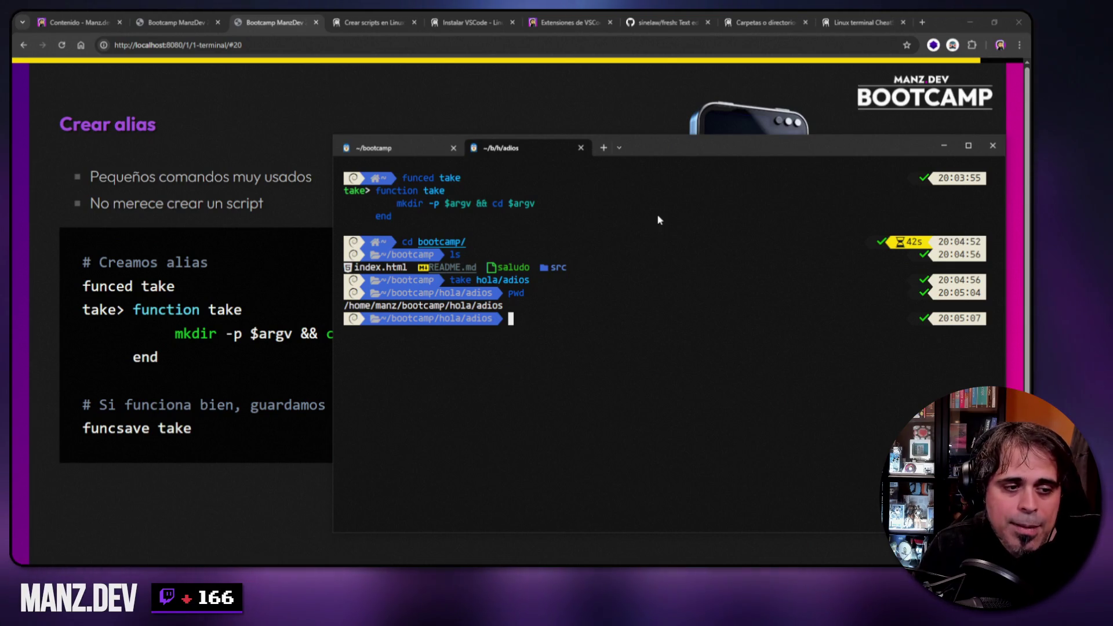
pyautogui.moveTo(636, 137); pyautogui.dragTo(638, 101)
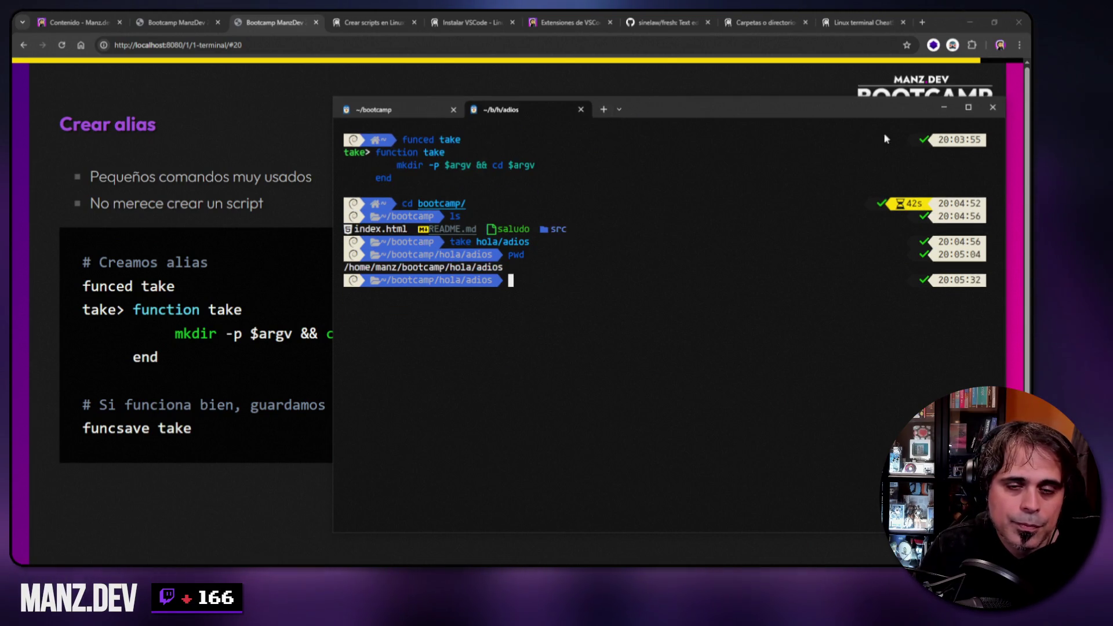
pyautogui.click(943, 107)
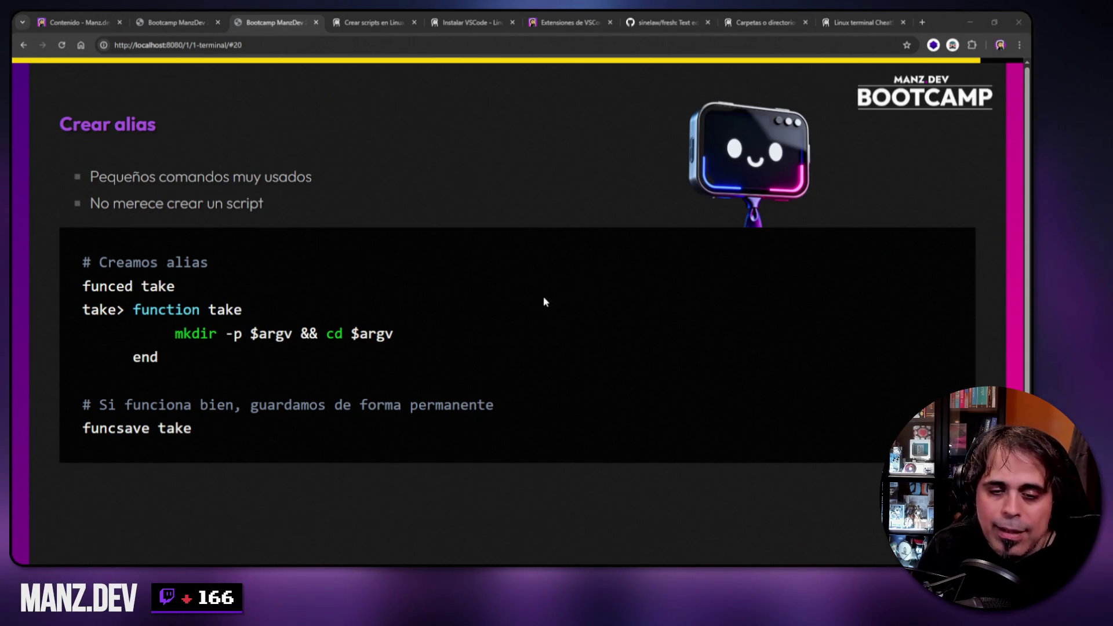
pyautogui.hotkey('alt', 'Tab')
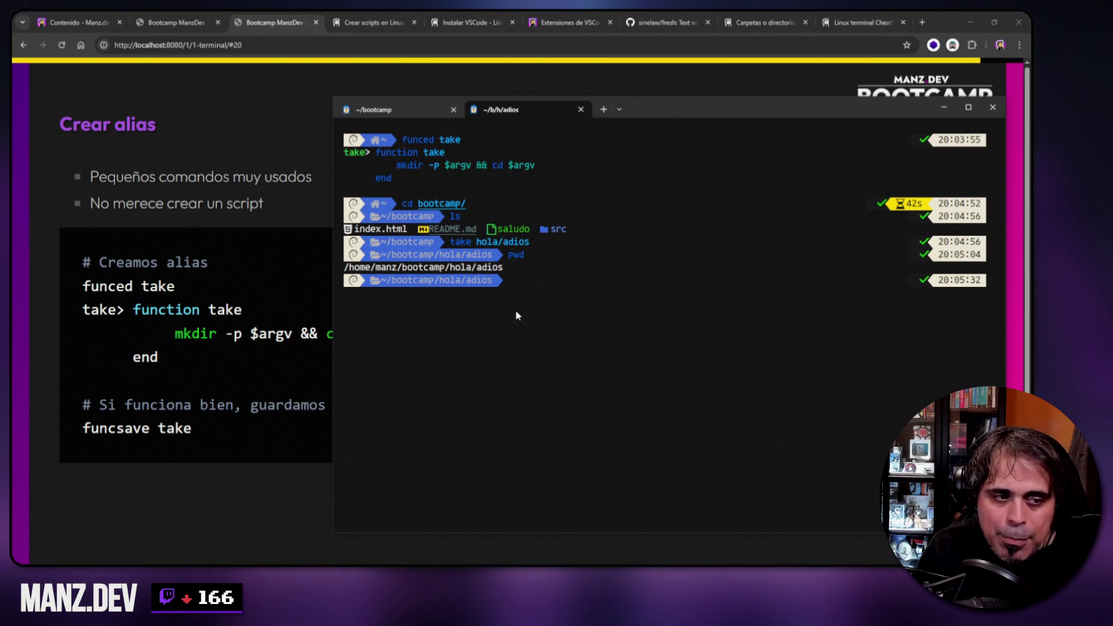
pyautogui.write('funcsave ')
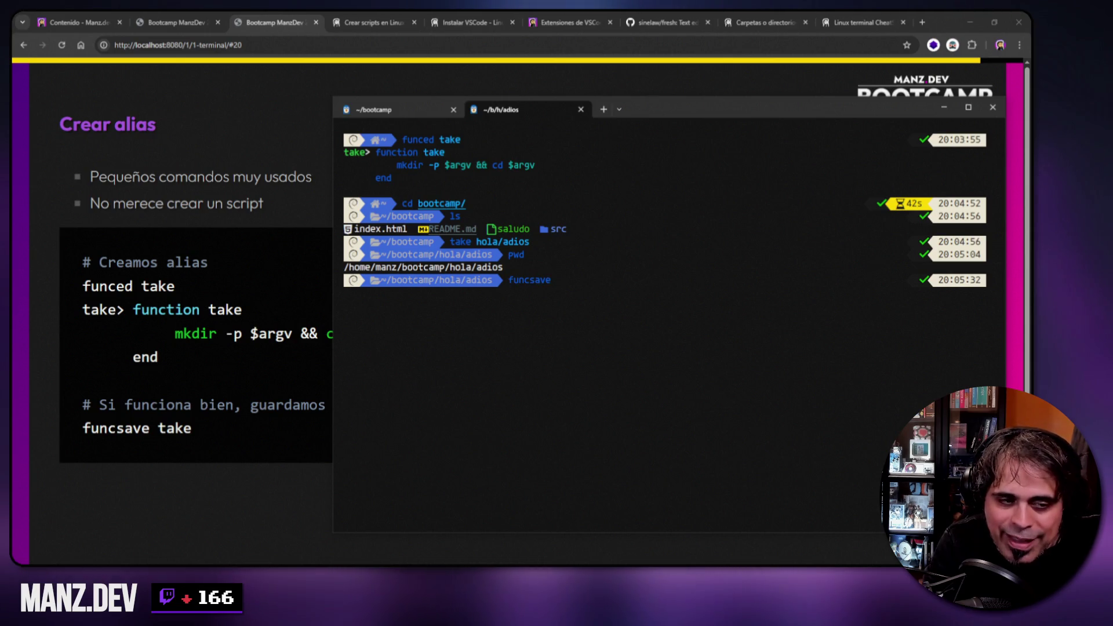
pyautogui.write('take')
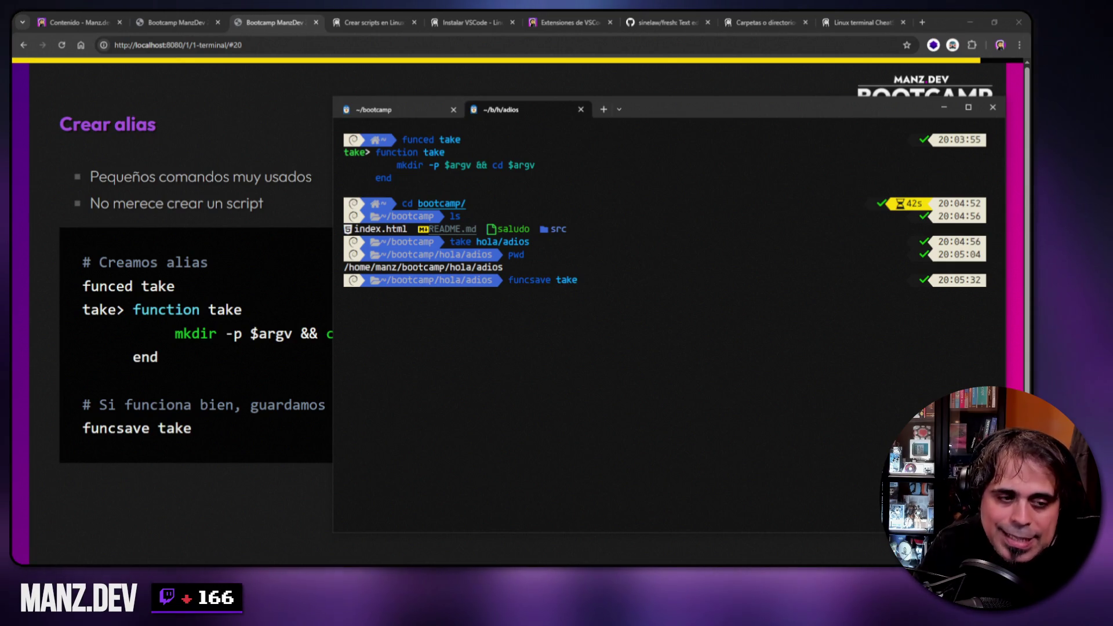
pyautogui.press('Left')
pyautogui.press('Left')
pyautogui.press('Left')
pyautogui.press('BackSpace')
pyautogui.press('BackSpace')
pyautogui.press('BackSpace')
pyautogui.write('ed')
pyautogui.press('End')
pyautogui.press('BackSpace')
pyautogui.hotkey('ctrl', 'w')
pyautogui.hotkey('ctrl', 'w')
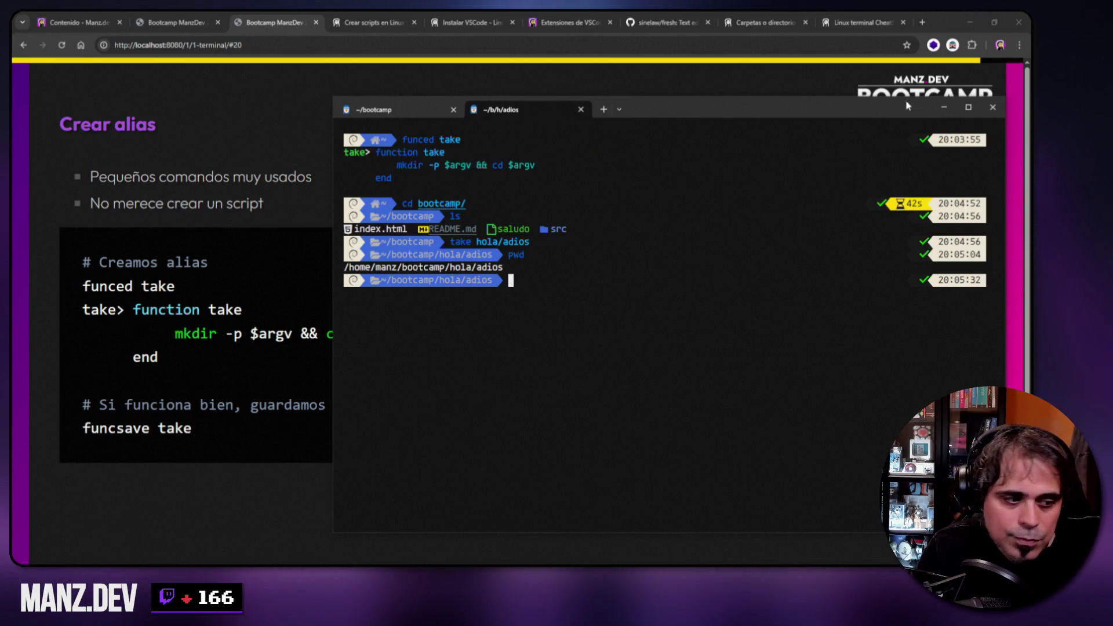
pyautogui.moveTo(908, 106); pyautogui.dragTo(815, 98)
pyautogui.click(851, 100)
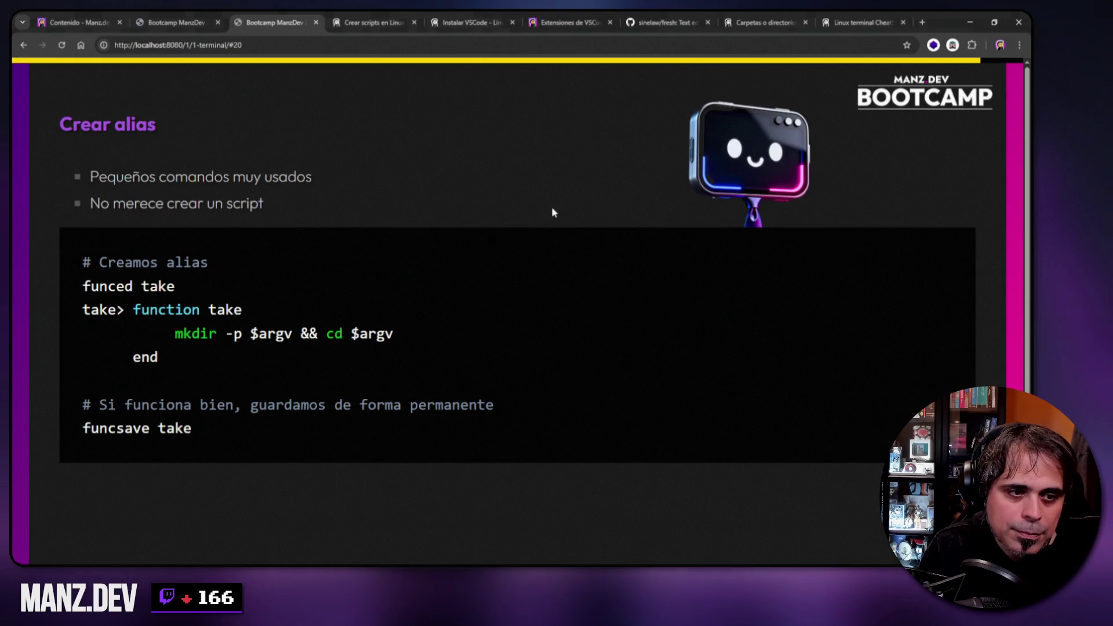
# - Advance to slide #21, Preguntas
pyautogui.press('Right')
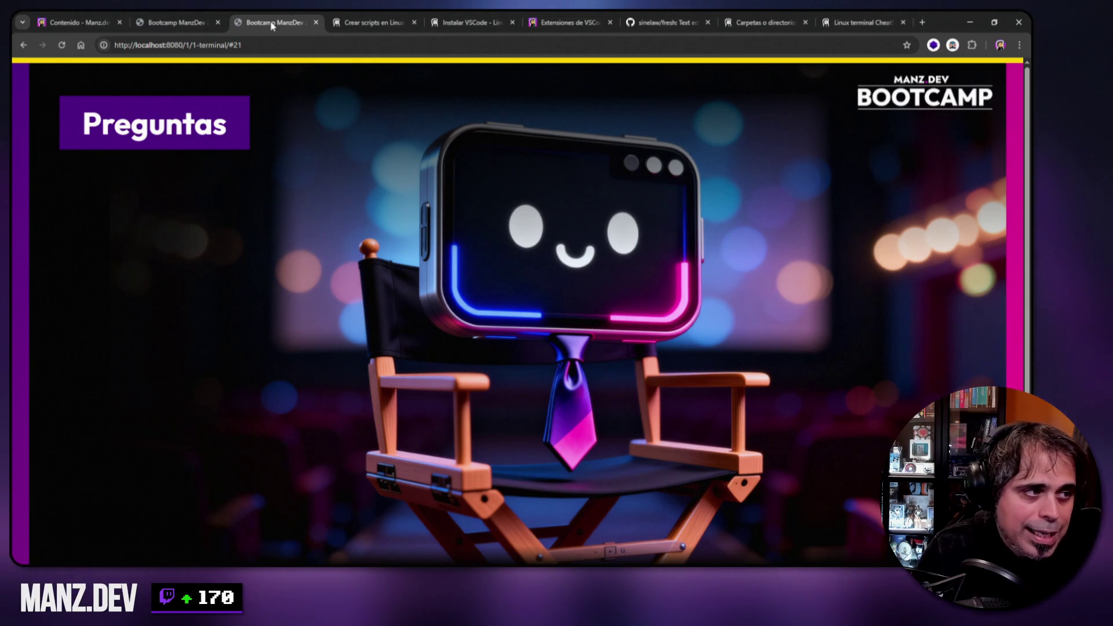
# - Switch to the Contenido – bootcamp.manz.dev tab and scroll down to the Uso de terminal card
pyautogui.hotkey('ctrl', 't')
pyautogui.hotkey('ctrl', 'w')
pyautogui.click(194, 29)
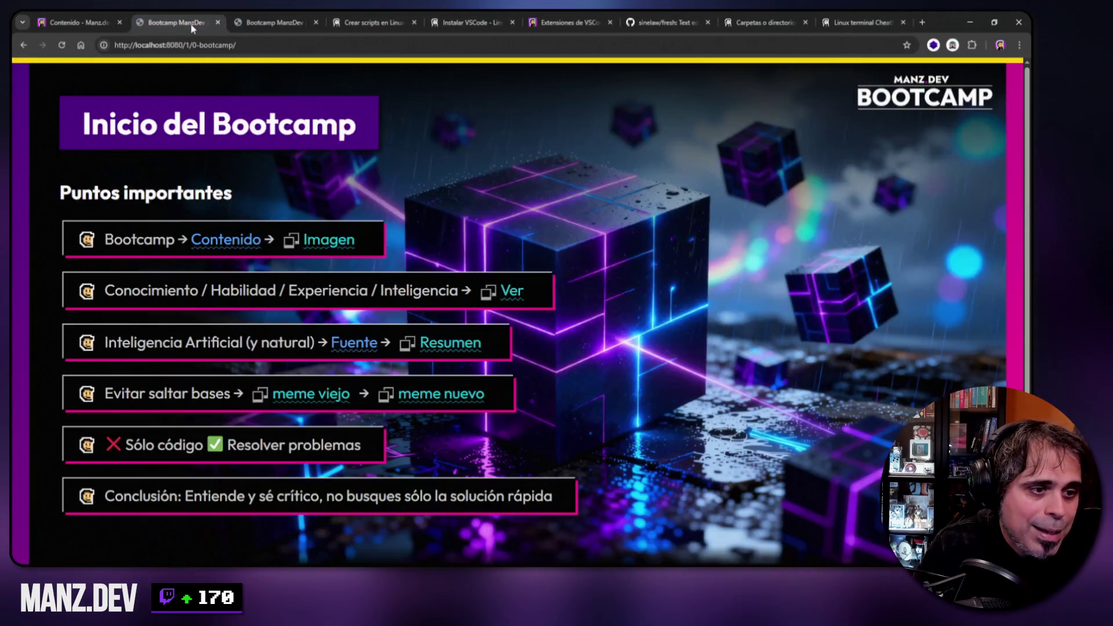
pyautogui.click(68, 20)
pyautogui.scroll(-3, 748, 206)
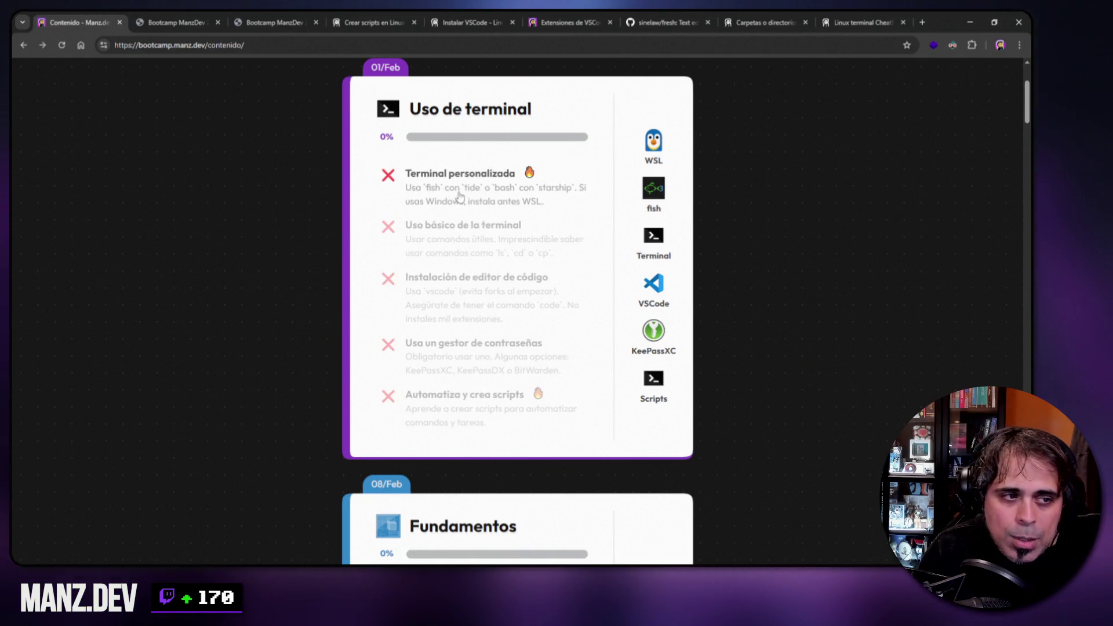
# - Tick Terminal personalizada through Automatiza y crea scripts so Uso de terminal reads 100%
pyautogui.click(460, 195)
pyautogui.click(455, 238)
pyautogui.click(461, 303)
pyautogui.click(452, 357)
pyautogui.click(441, 400)
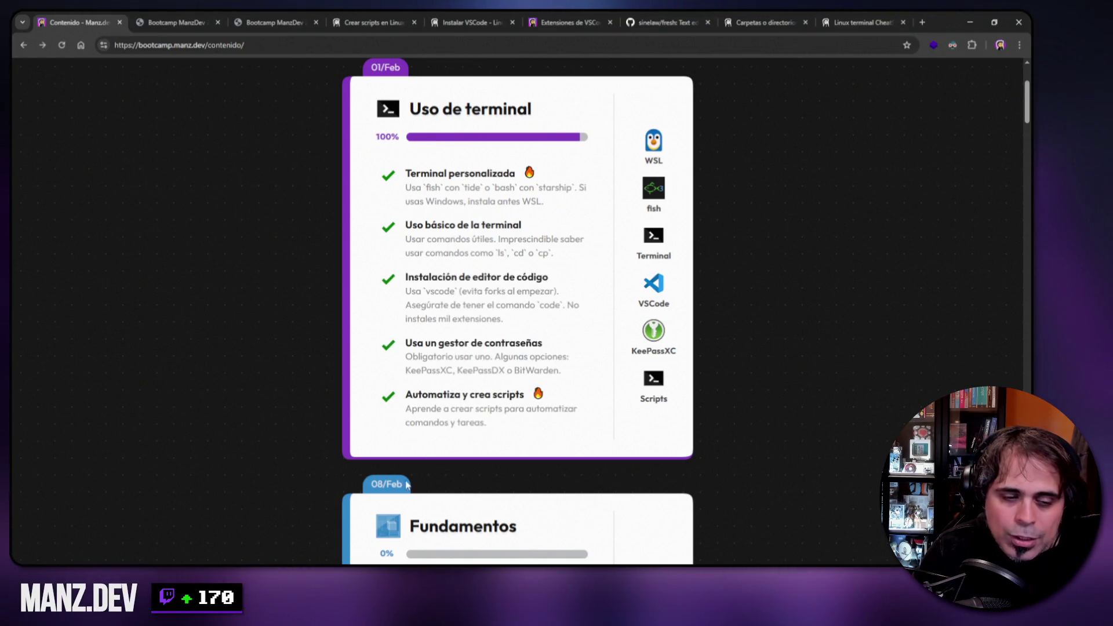
pyautogui.click(455, 362)
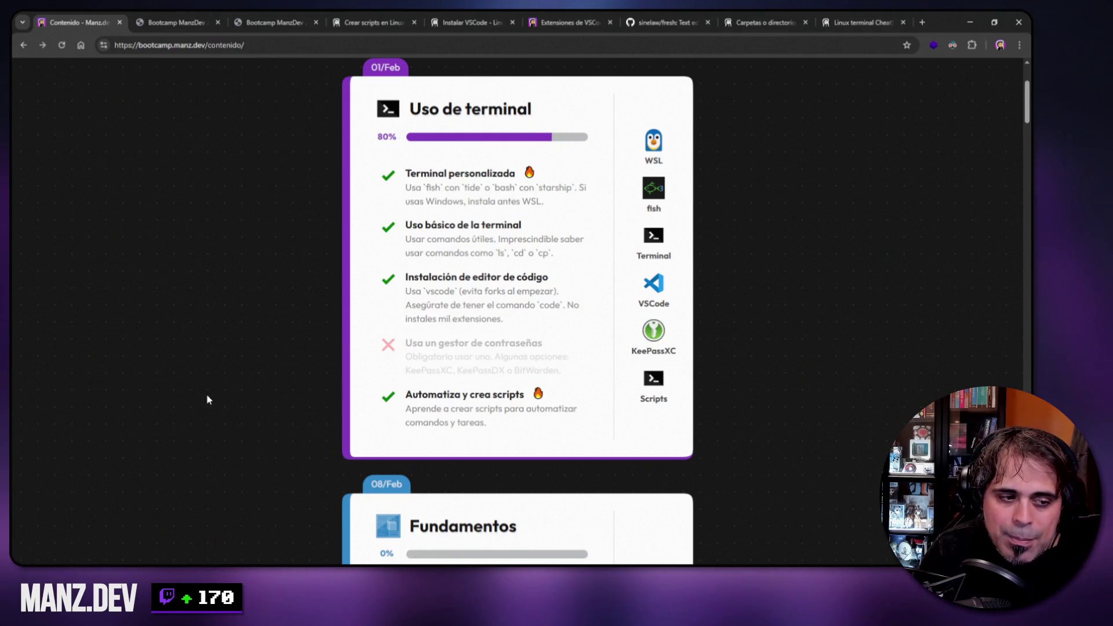
pyautogui.click(443, 410)
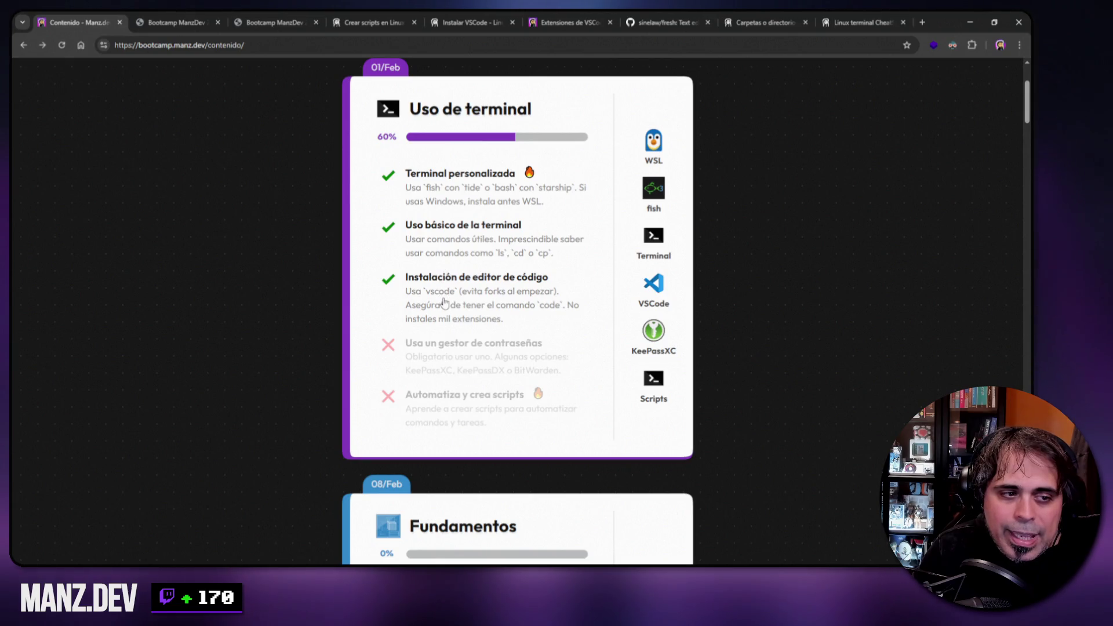
pyautogui.click(471, 250)
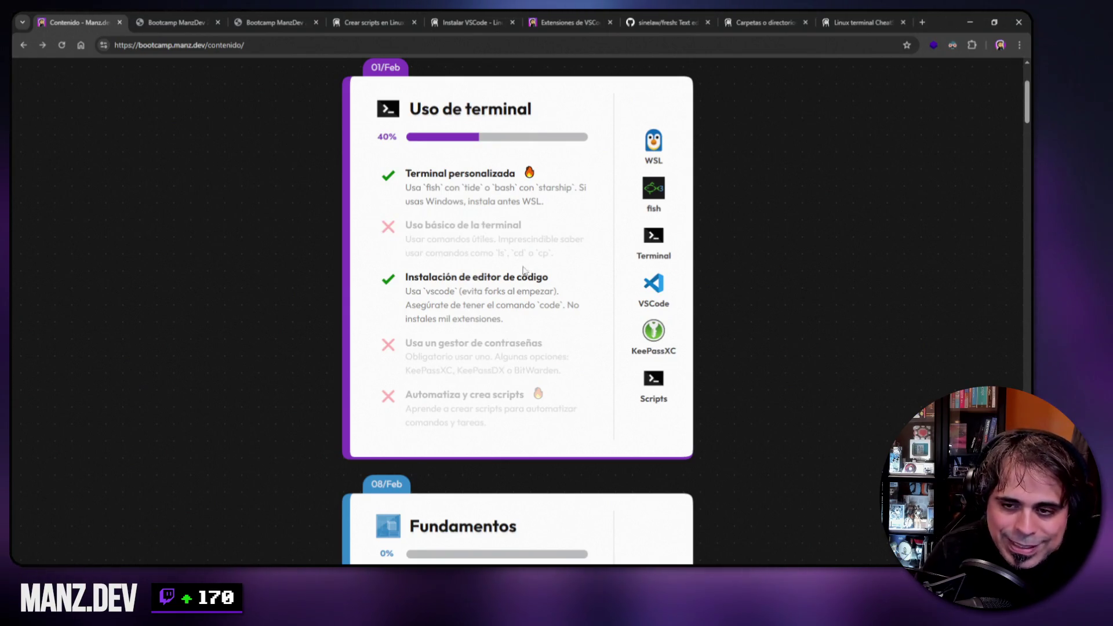
pyautogui.click(474, 255)
pyautogui.click(463, 356)
pyautogui.click(458, 409)
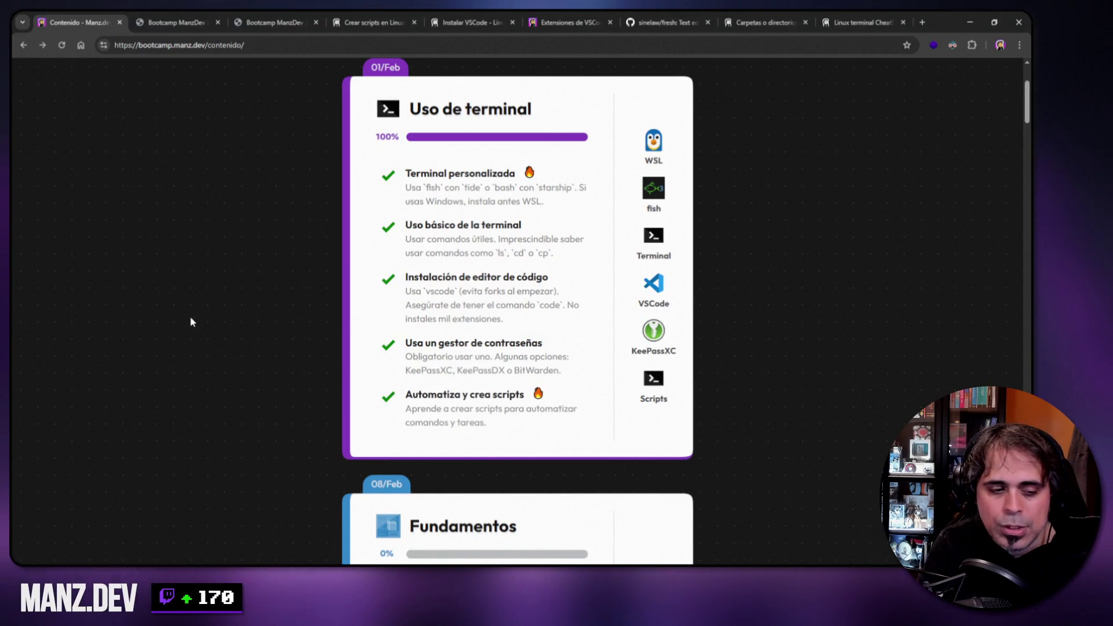
pyautogui.scroll(-6, 212, 312)
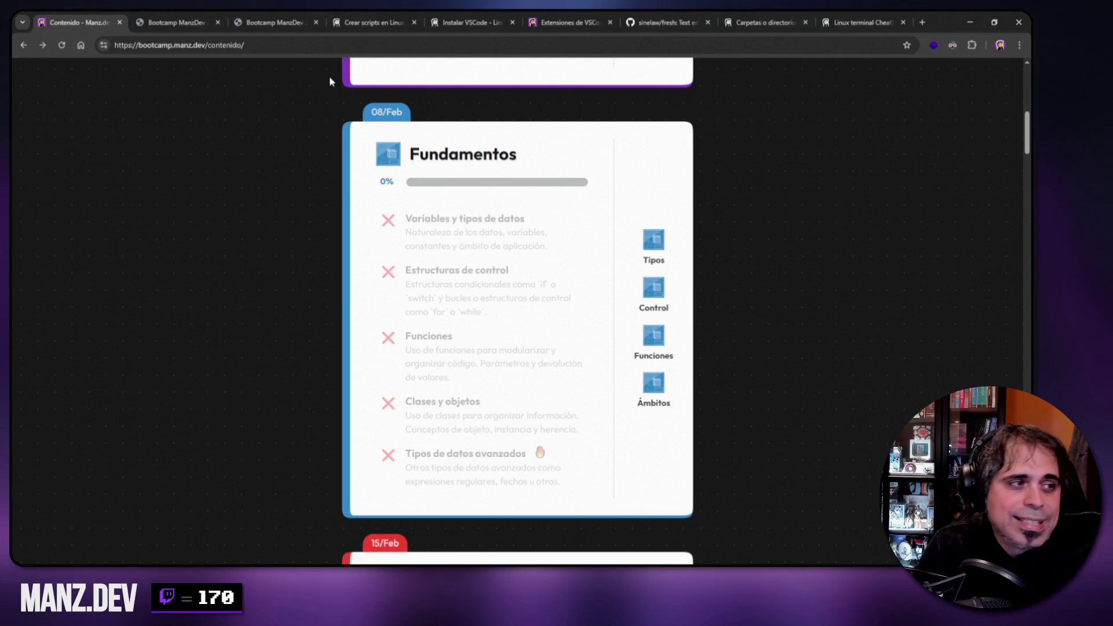
# - Return to the Bootcamp ManzDev tabs to show the terminal lesson's Preguntas slide
pyautogui.click(174, 22)
pyautogui.click(276, 17)
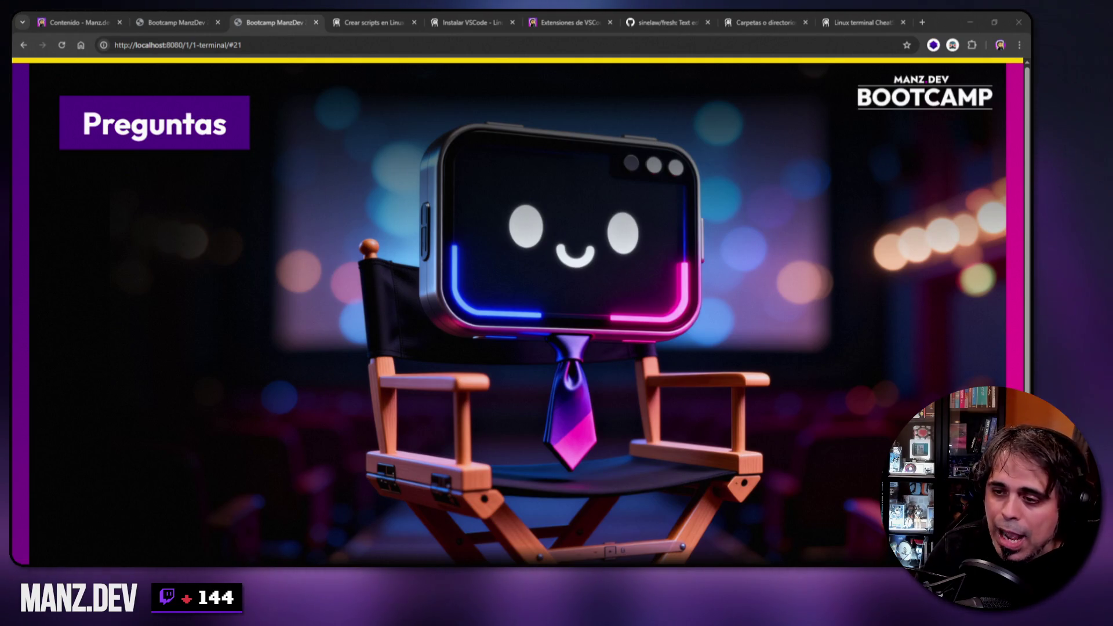
# - Switch from the slides back to the bootcamp.manz.dev Contenido page
pyautogui.click(75, 22)
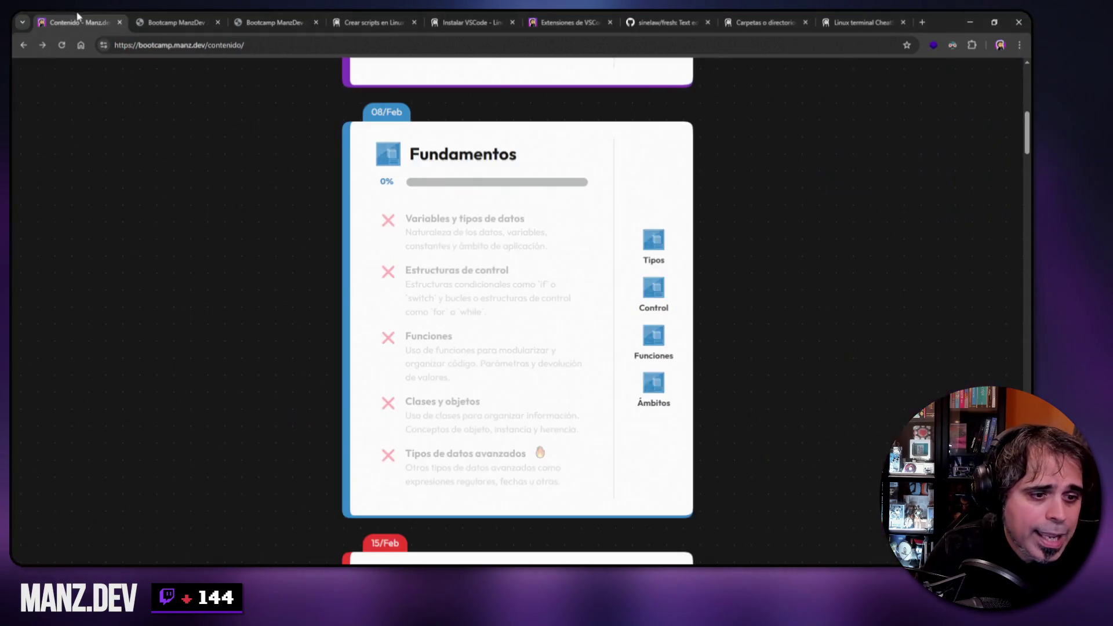
# - Scroll through the Fase 1–3 course cards, from the 100% Uso de terminal card onward
pyautogui.scroll(5, 722, 201)
pyautogui.scroll(3, 722, 203)
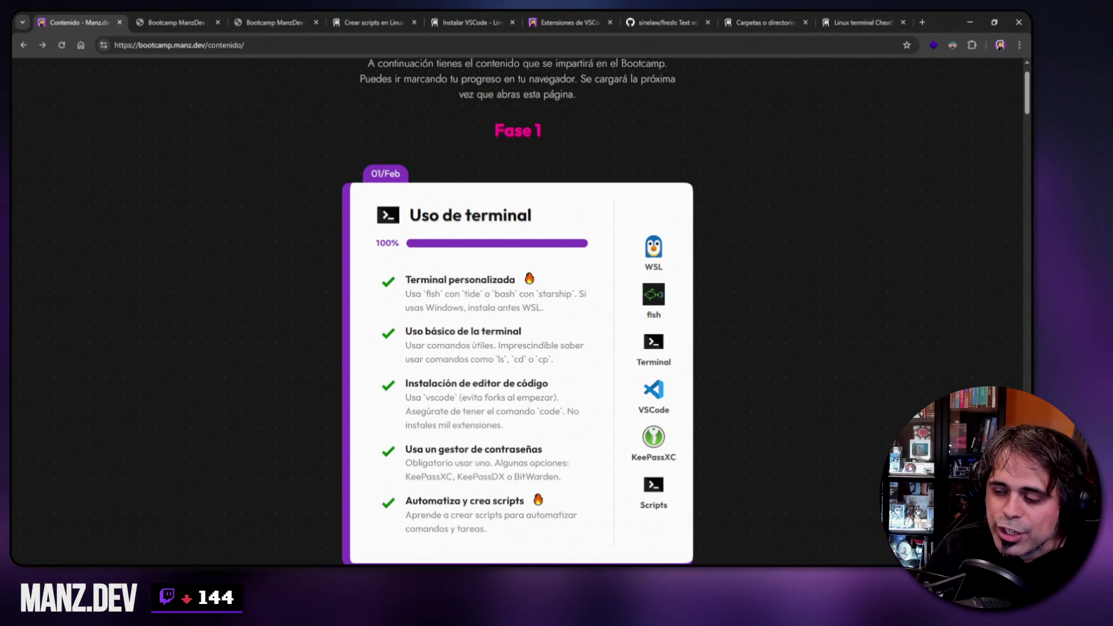
pyautogui.scroll(-12, 298, 217)
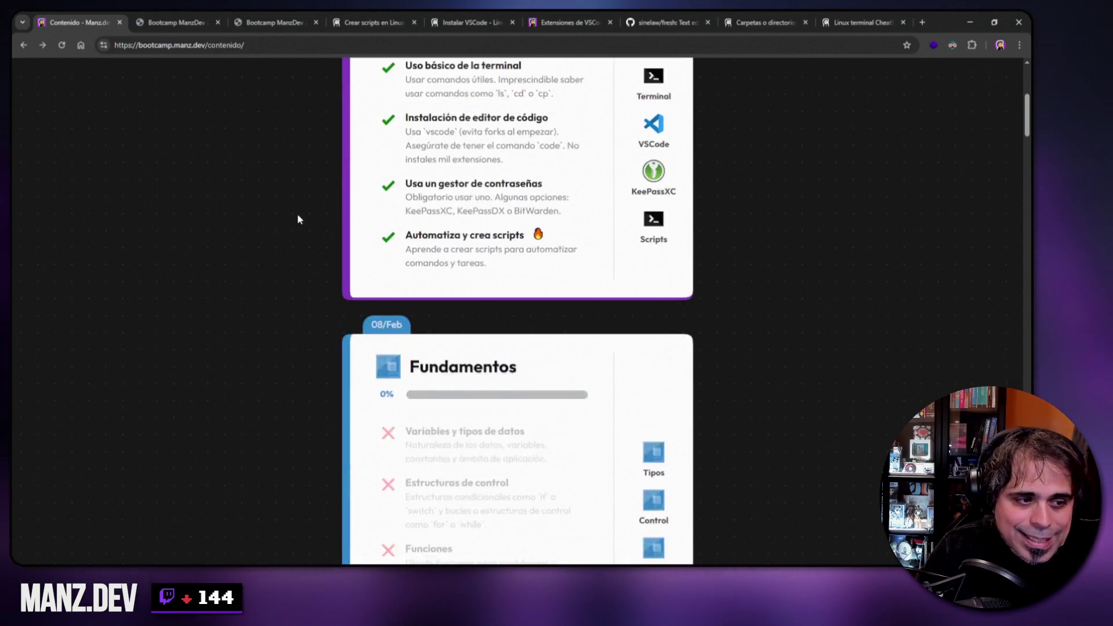
pyautogui.scroll(-7, 298, 217)
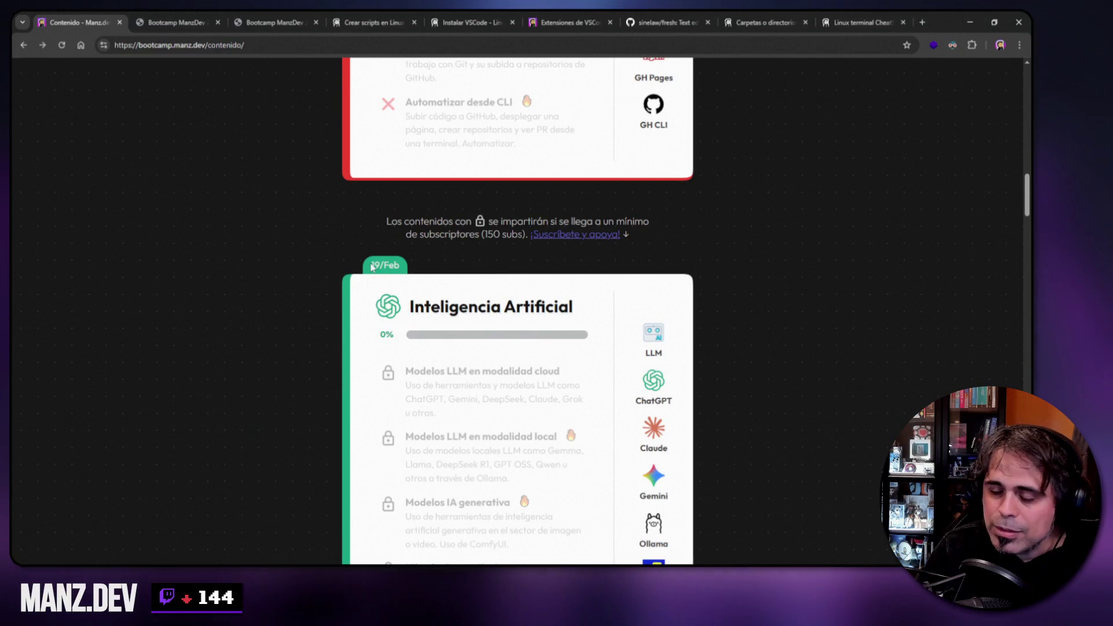
pyautogui.scroll(-3, 466, 366)
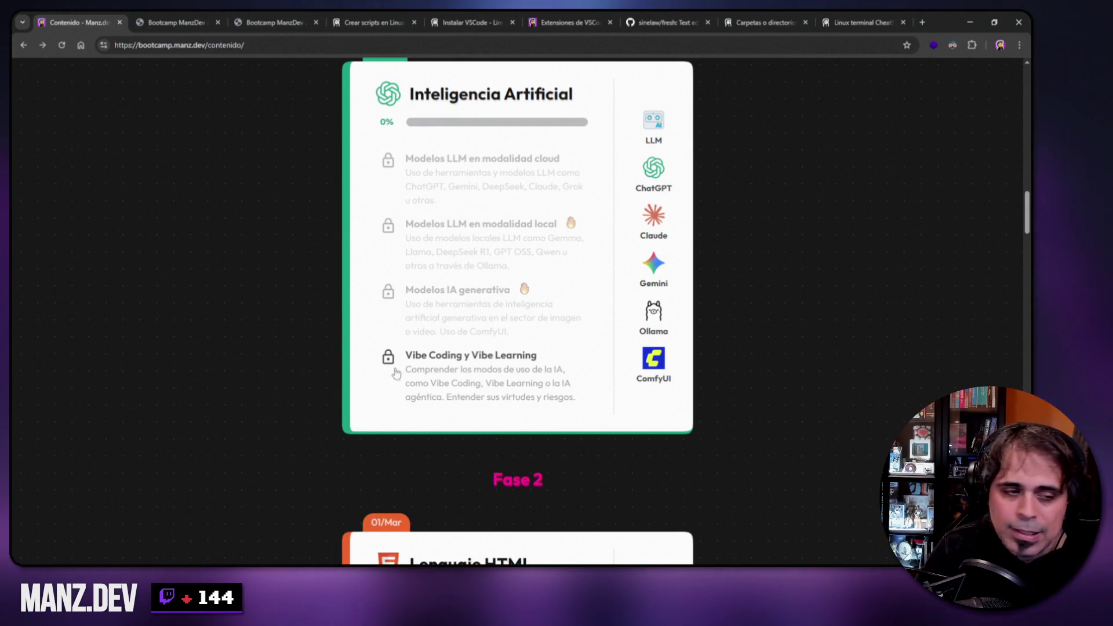
pyautogui.scroll(1, 395, 374)
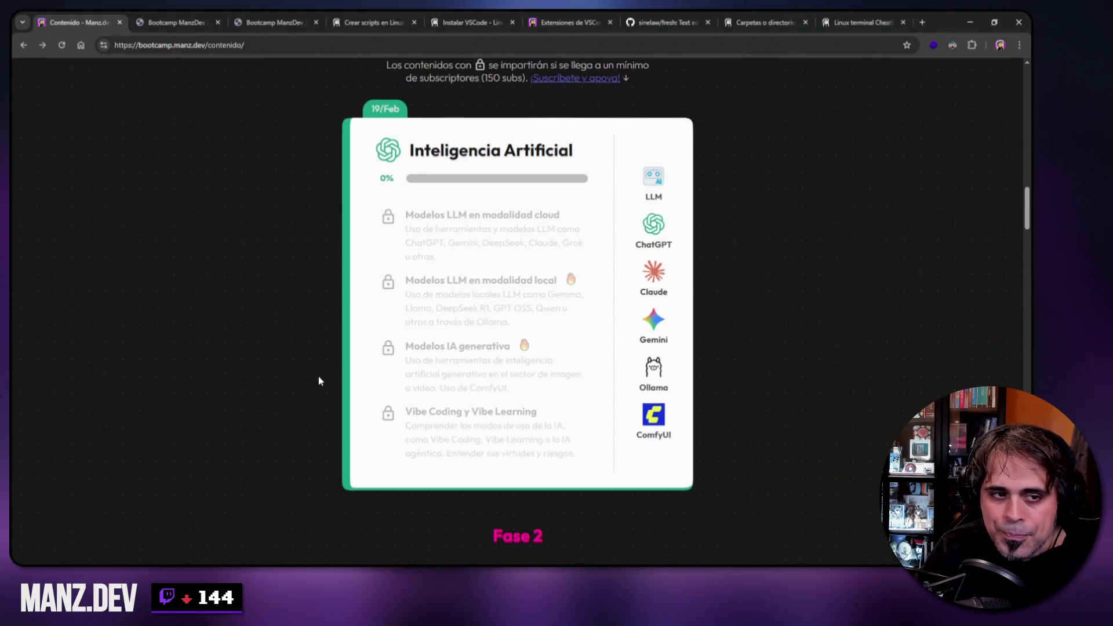
pyautogui.scroll(1, 319, 374)
pyautogui.scroll(-17, 294, 263)
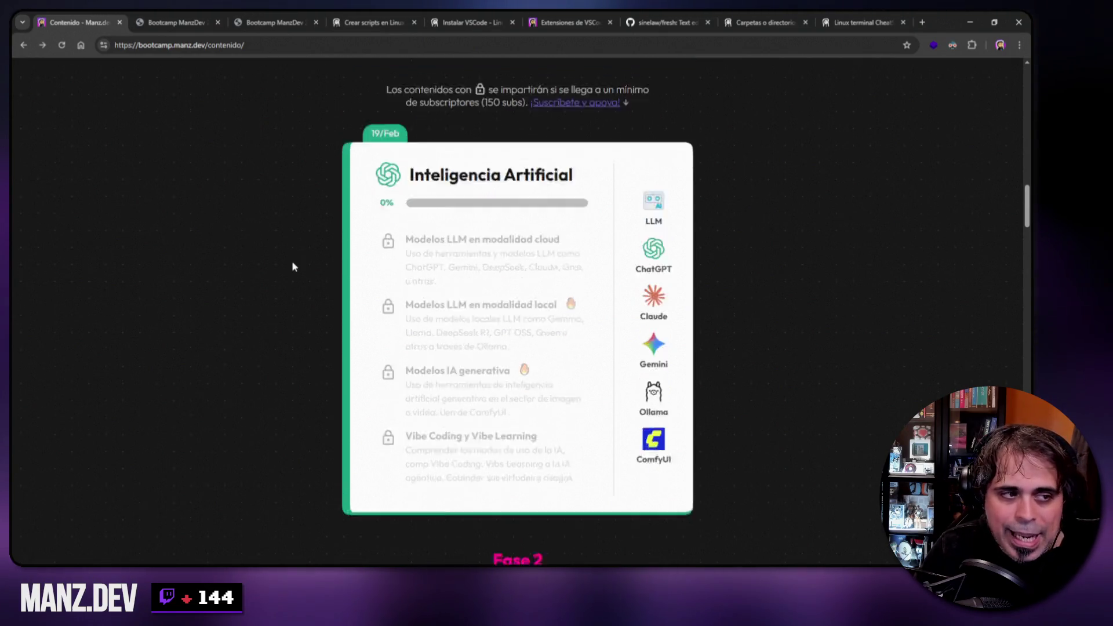
pyautogui.scroll(-3, 291, 301)
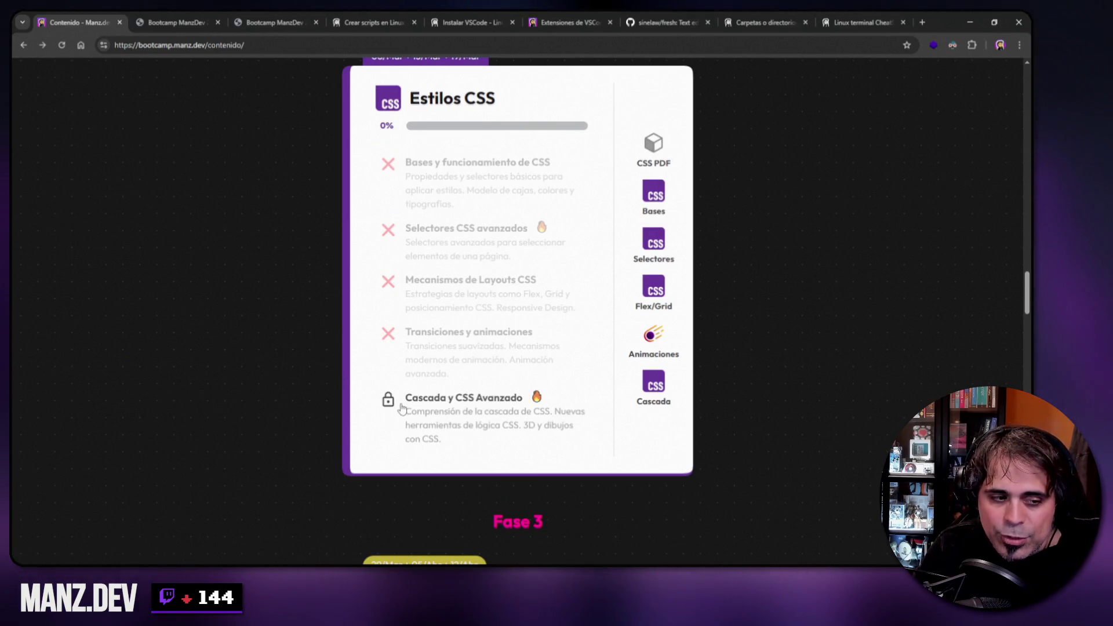
pyautogui.scroll(20, 398, 397)
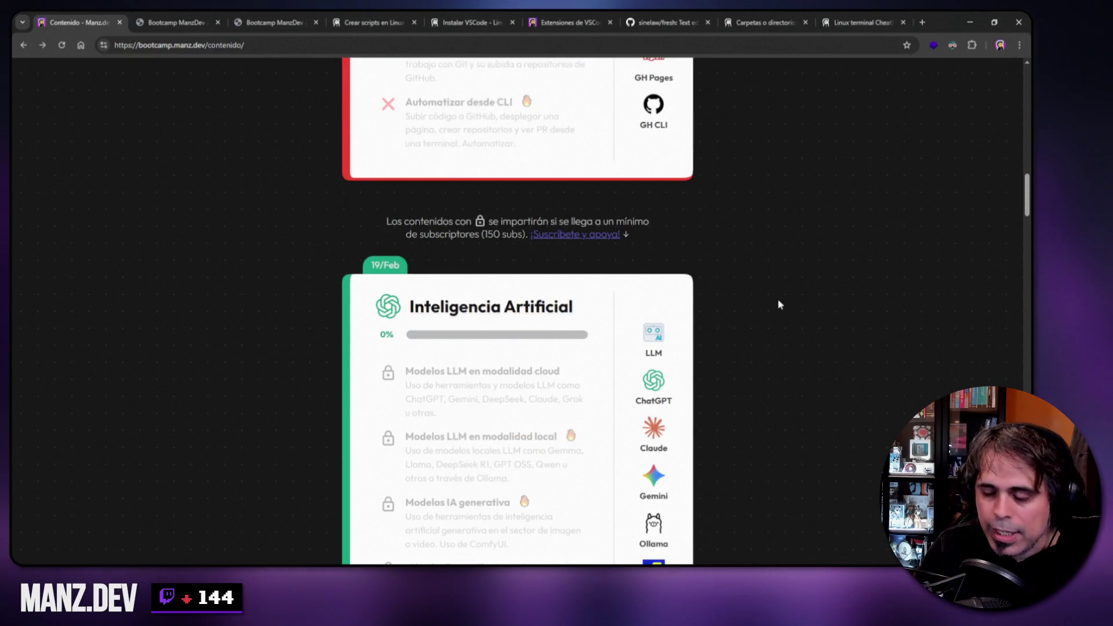
pyautogui.scroll(20, 779, 283)
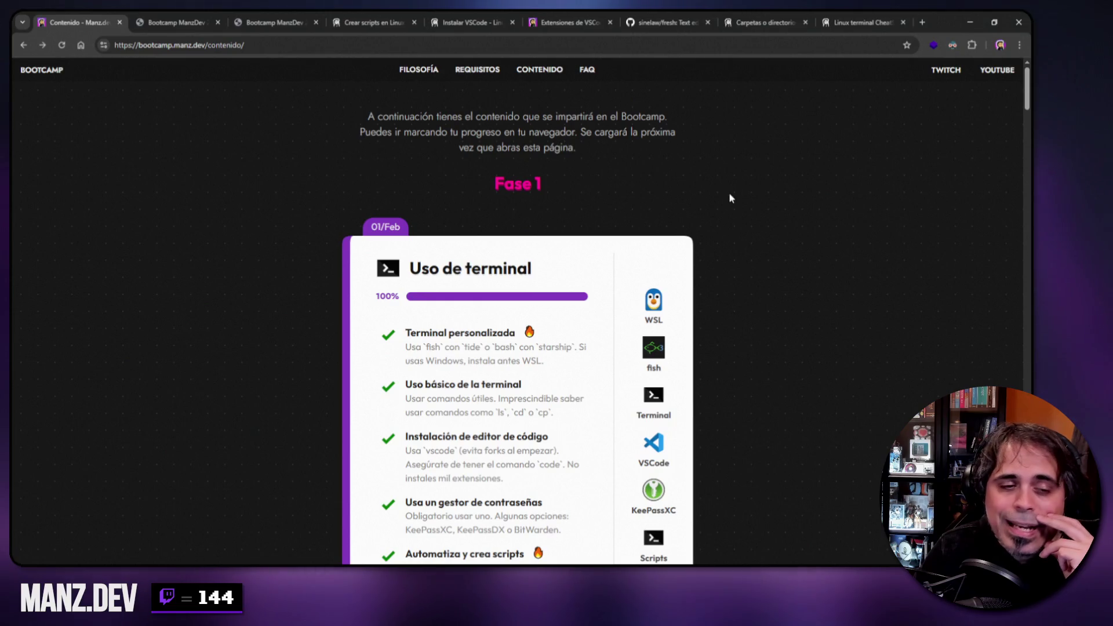
pyautogui.scroll(-15, 725, 194)
pyautogui.scroll(-8, 715, 205)
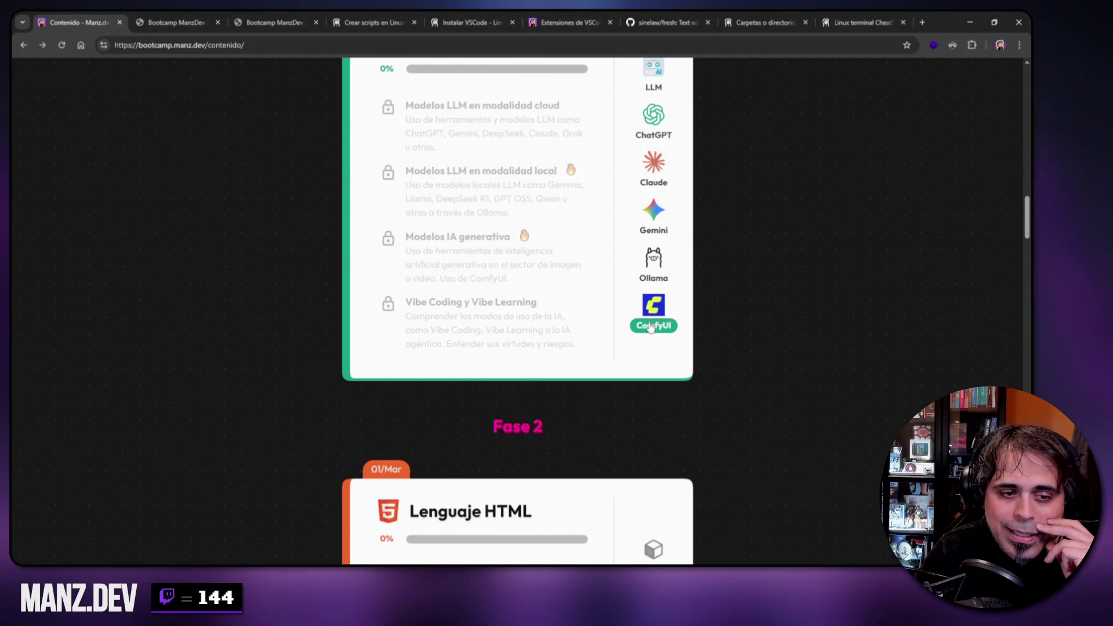
pyautogui.scroll(1, 765, 324)
pyautogui.scroll(1, 765, 326)
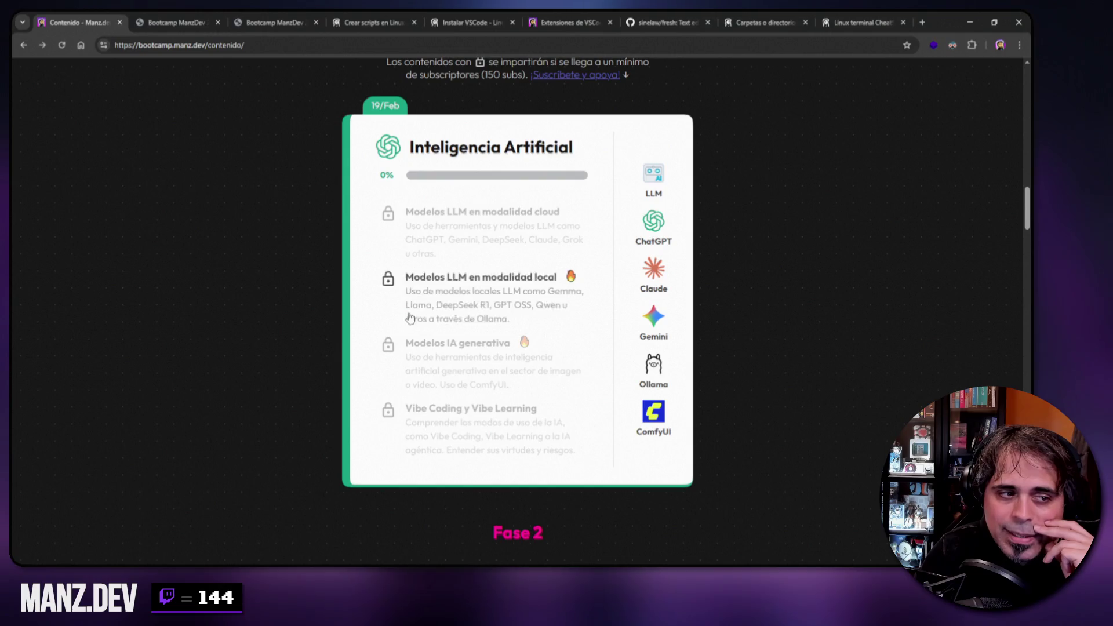